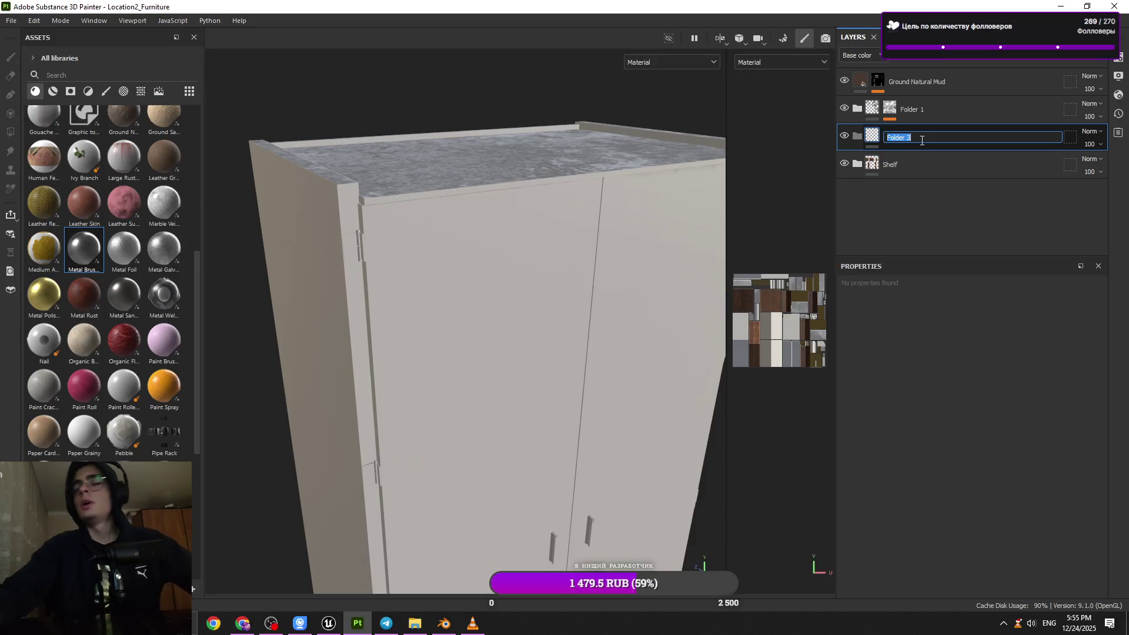
- Rename the Folder 3 layer folder to 'Closet'
type("Closet")
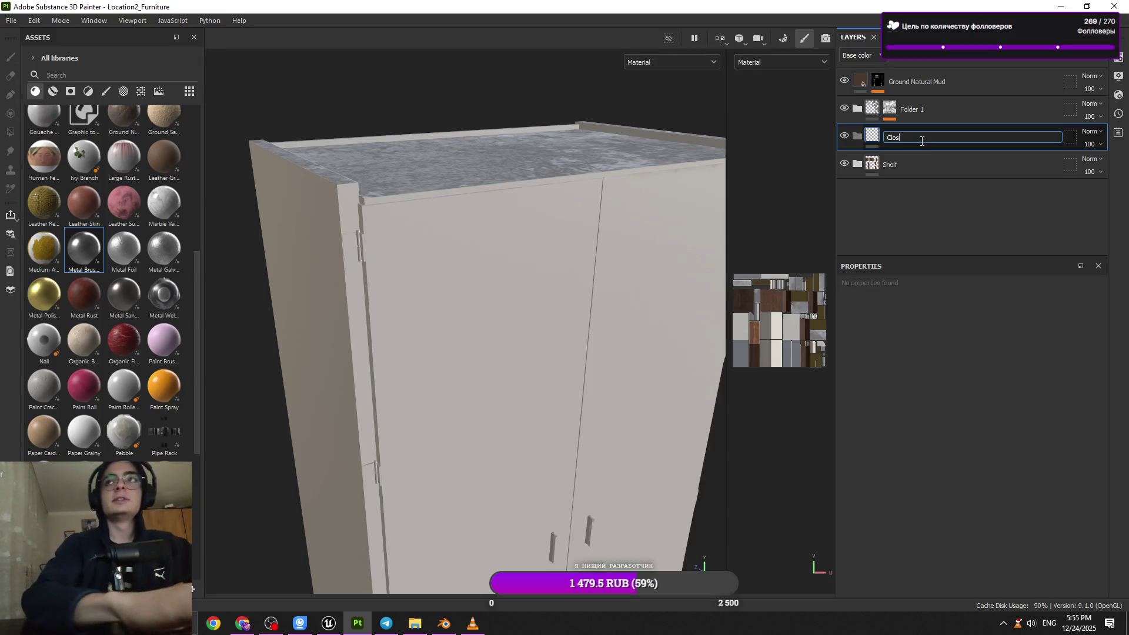
key("Return")
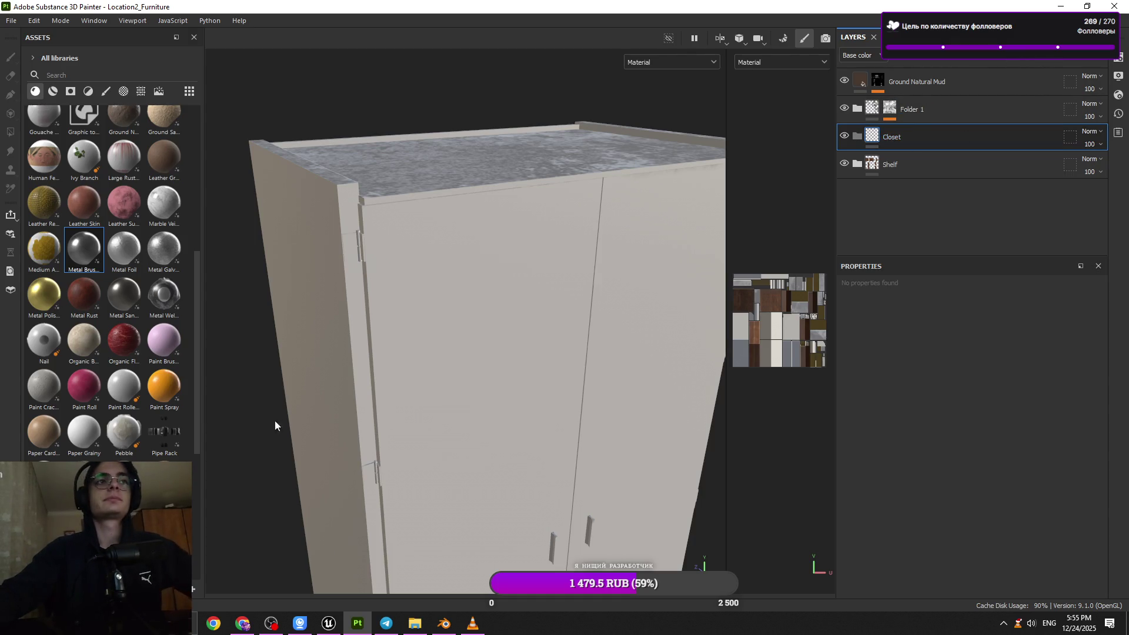
scroll(147, 412, "down", 5)
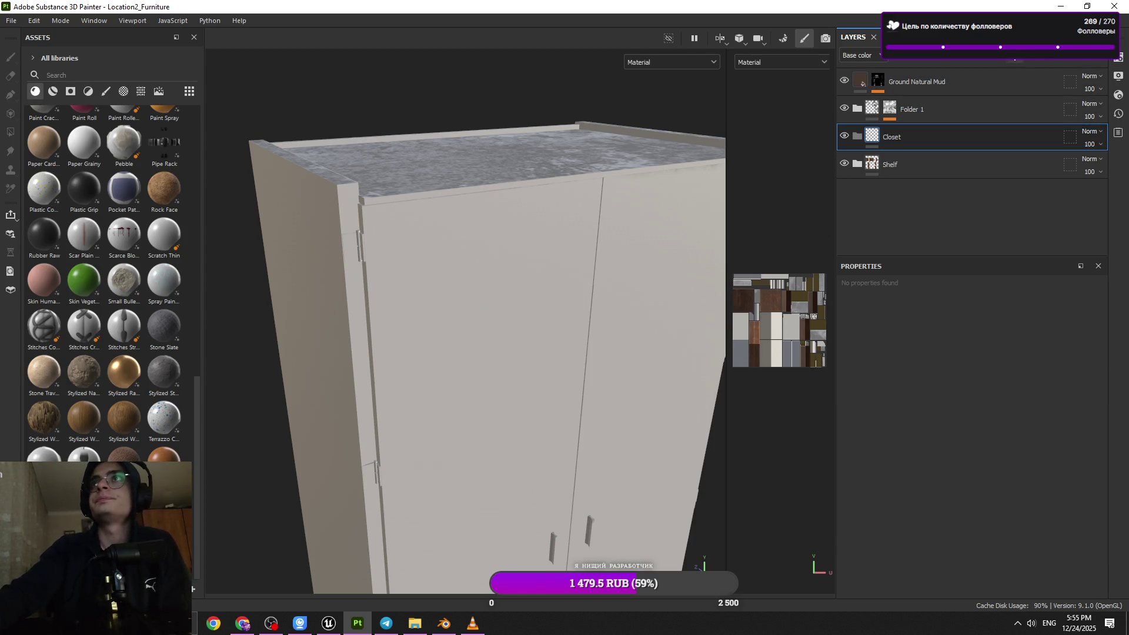
- Add a black mask with a paint effect to the Closet folder
left_click(1016, 60)
left_click(1022, 86)
left_click(998, 59)
left_click(1005, 84)
- Polygon-fill the whole cabinet into the mask and drop Wood Beech Veined onto the folder
key("f")
key("4")
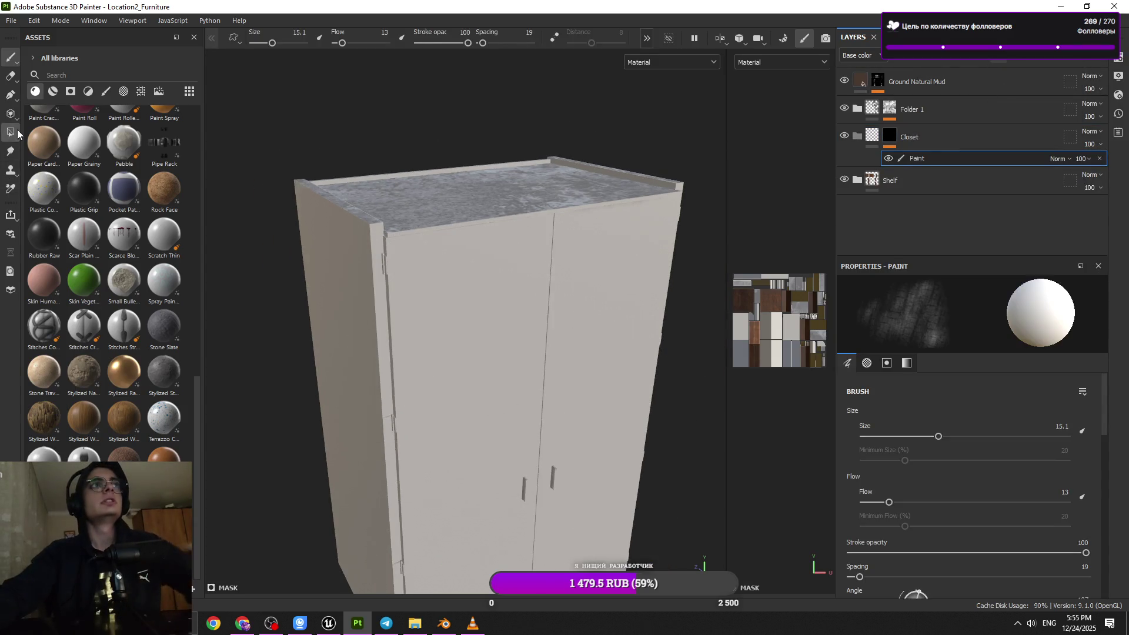
left_click_drag(591, 175, 384, 550)
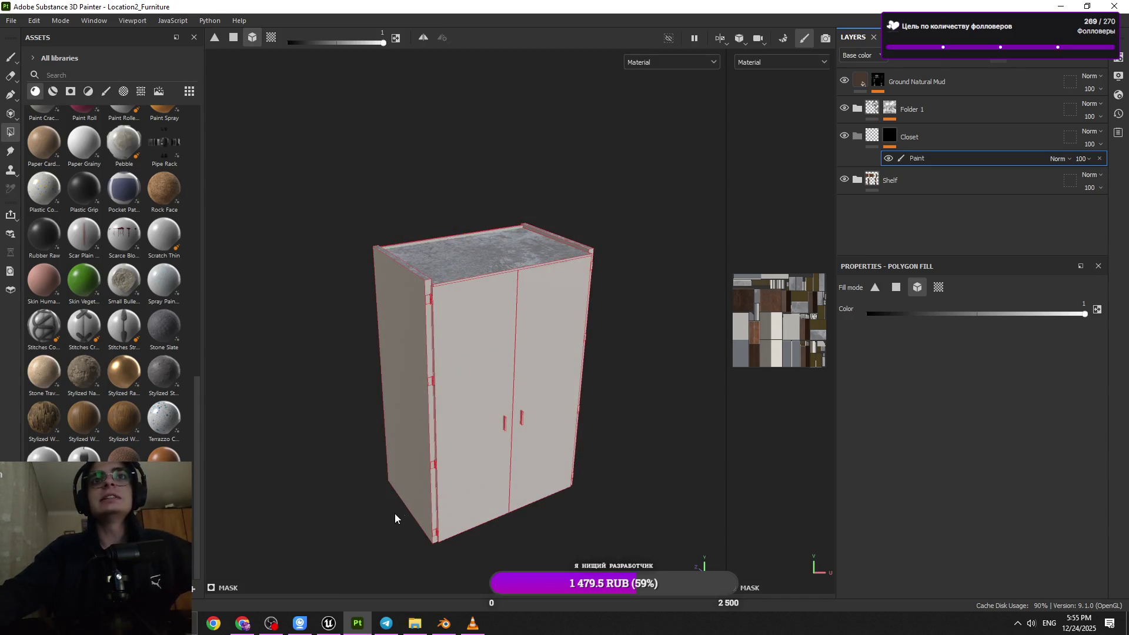
mouse_move(605, 147)
left_mouse_down()
mouse_move(471, 408)
mouse_move(376, 540)
left_mouse_up()
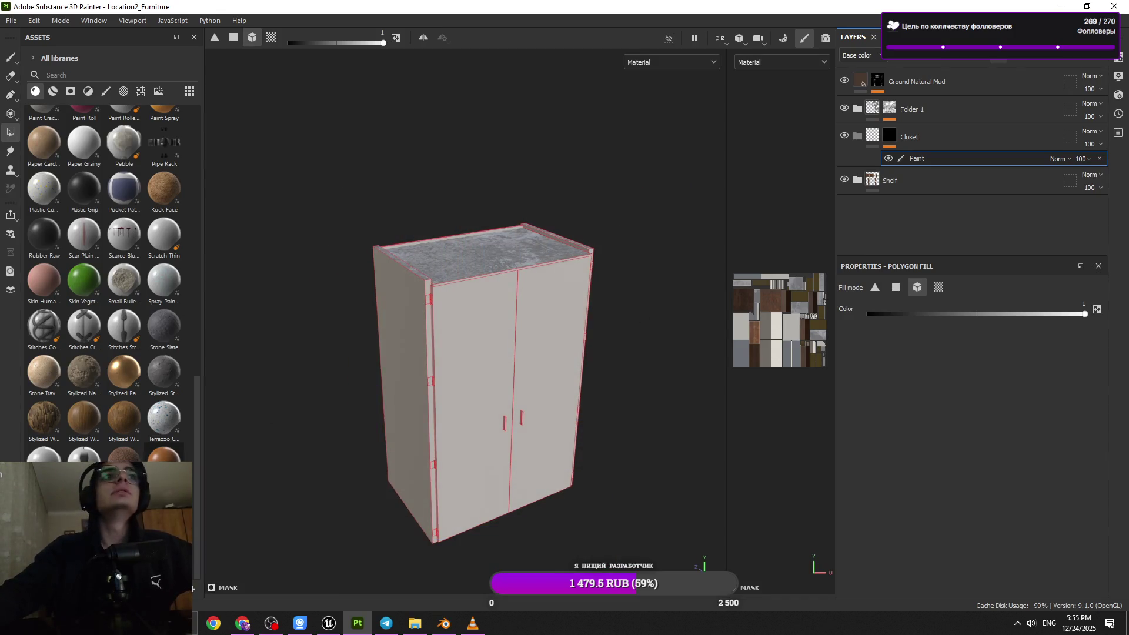
left_click(53, 91)
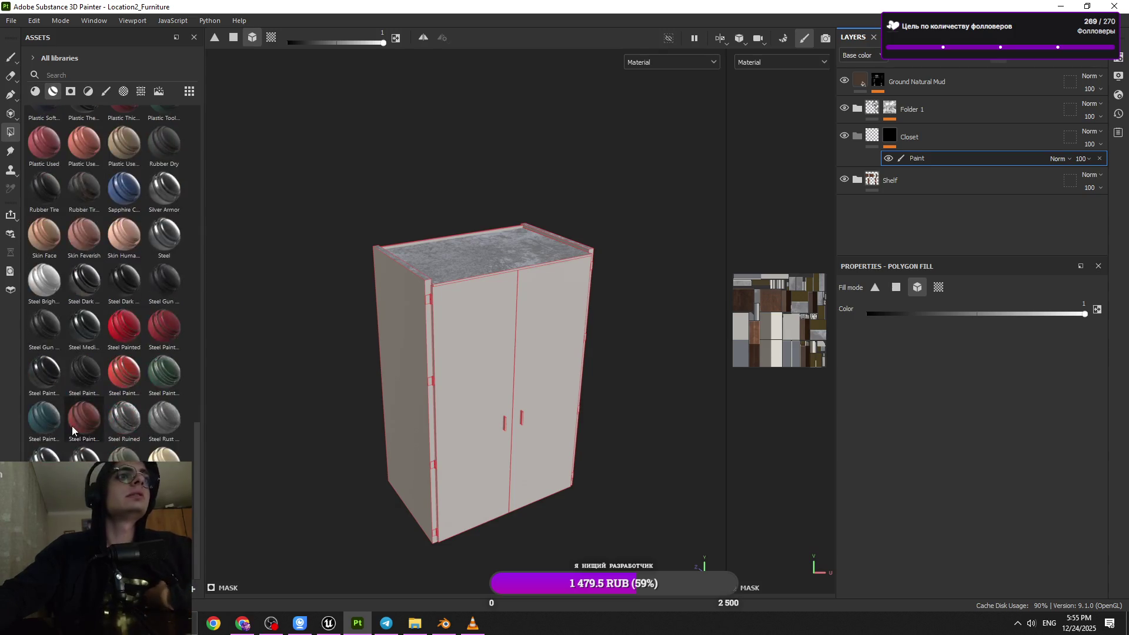
mouse_move(123, 142)
left_mouse_down()
mouse_move(969, 232)
mouse_move(915, 139)
left_mouse_up()
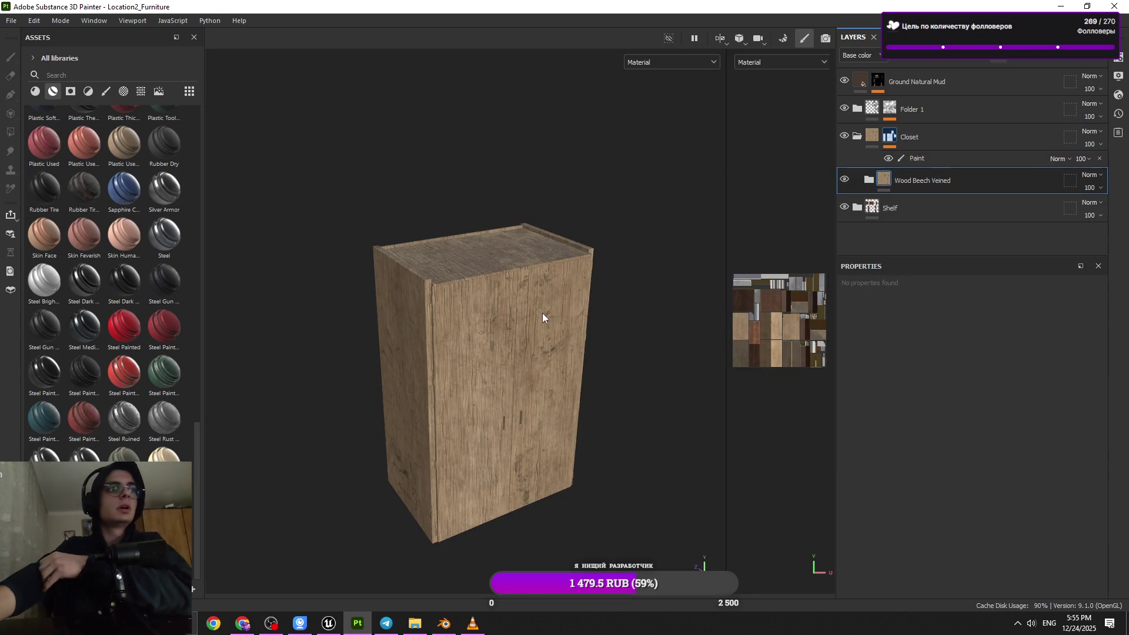
scroll(543, 314, "up", 5)
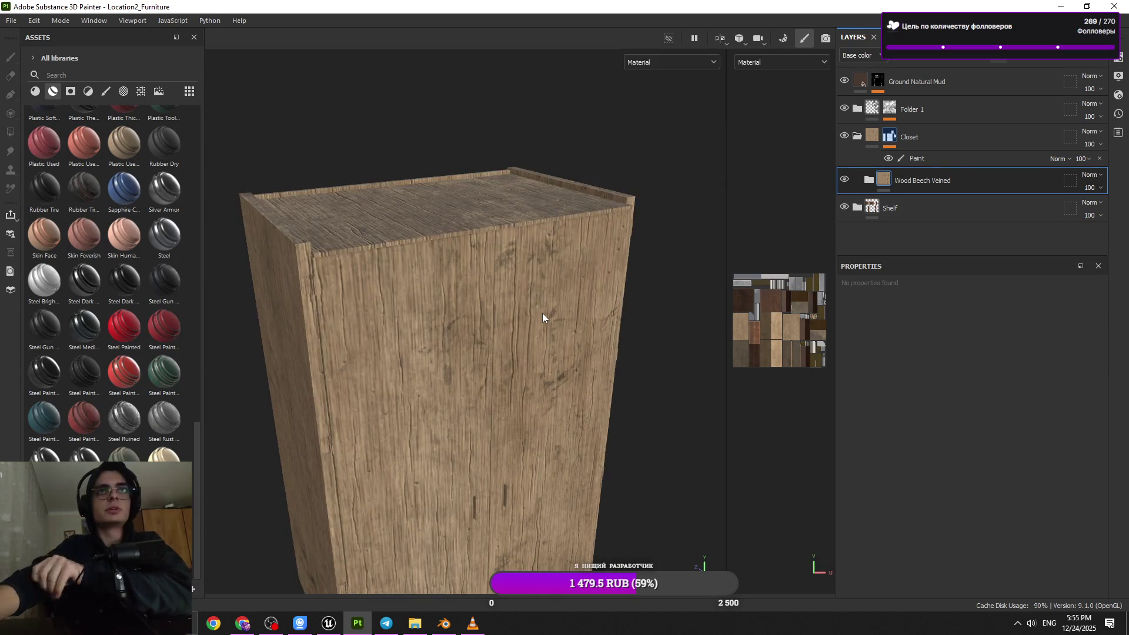
key("ctrl+z")
left_click_drag(859, 497, 935, 147)
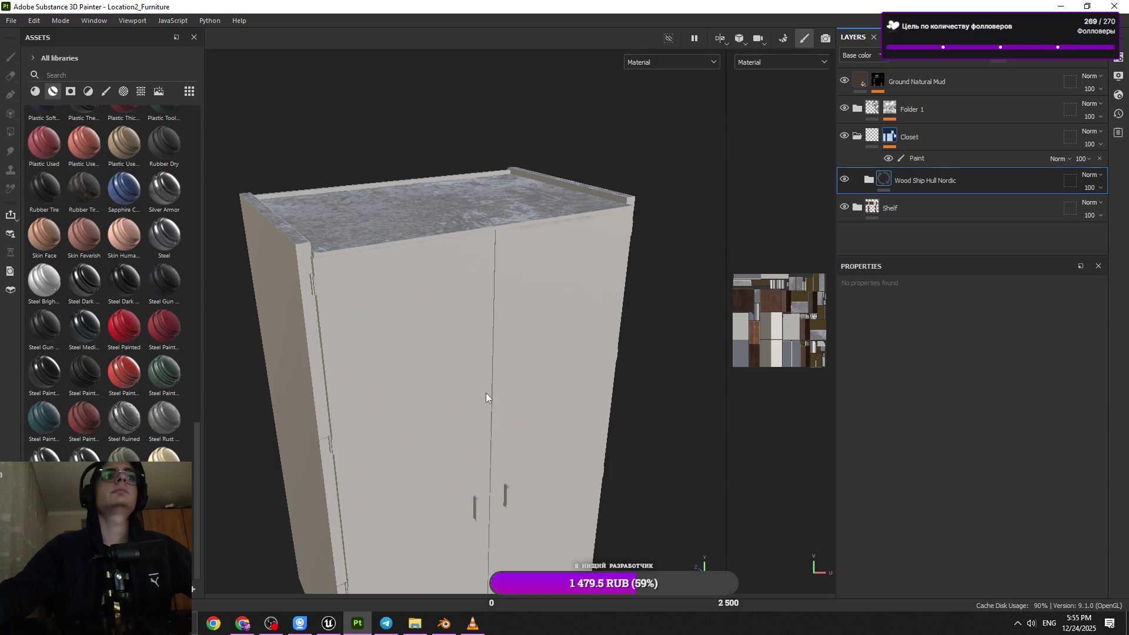
scroll(477, 404, "down", 3)
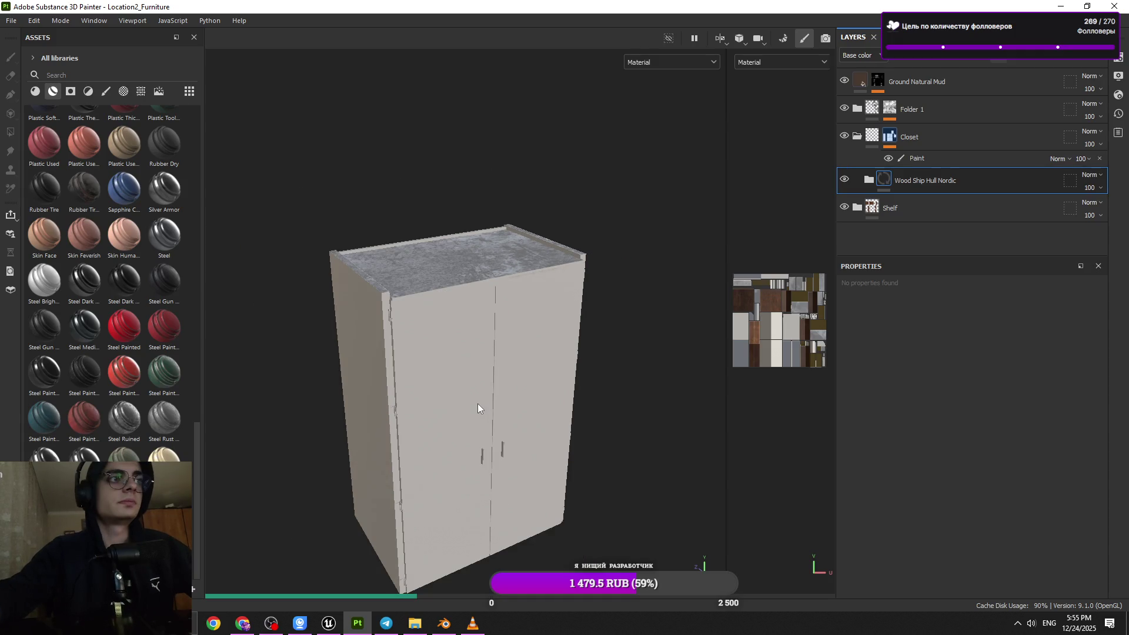
scroll(478, 403, "down", 2)
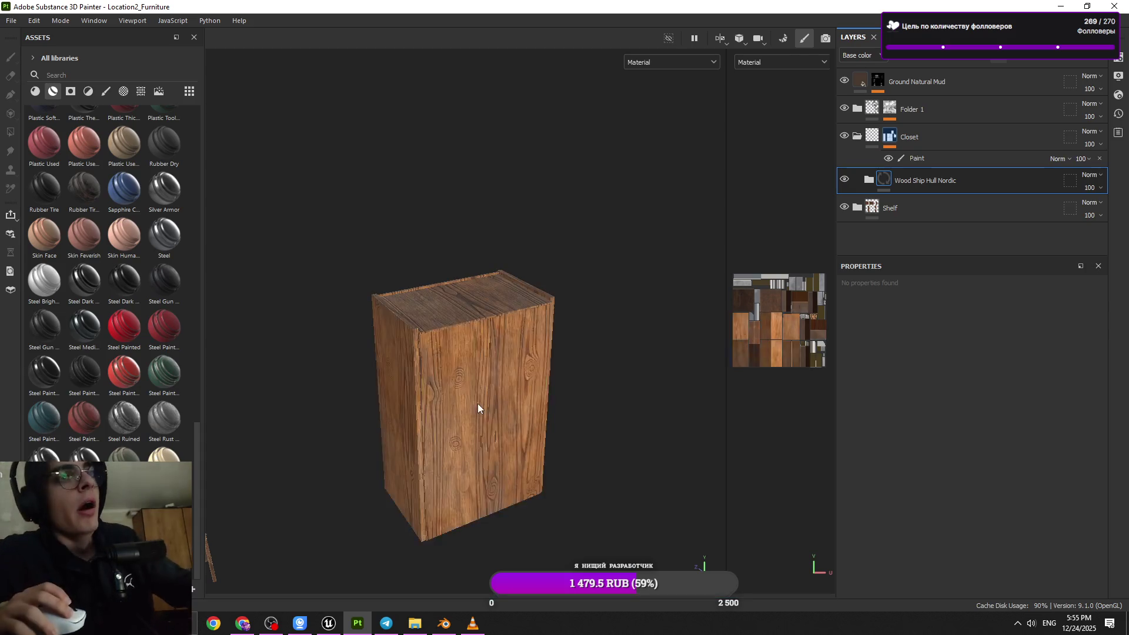
scroll(478, 404, "up", 5)
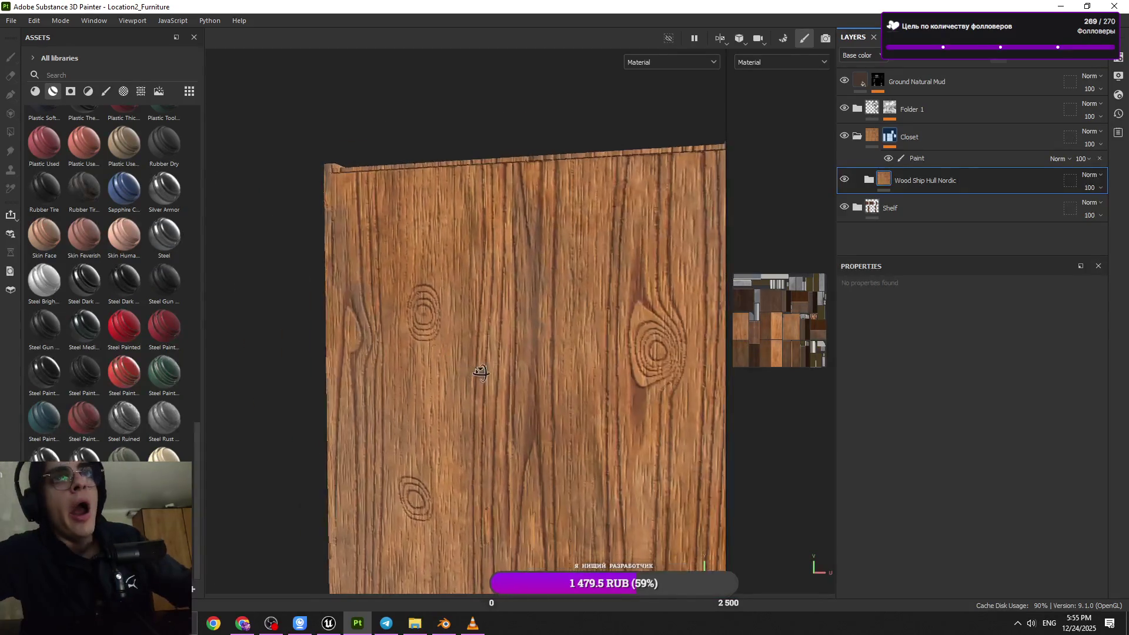
scroll(541, 242, "down", 3)
mouse_move(541, 241)
left_mouse_down("alt")
mouse_move(564, 335)
mouse_move(553, 329)
left_mouse_up("alt")
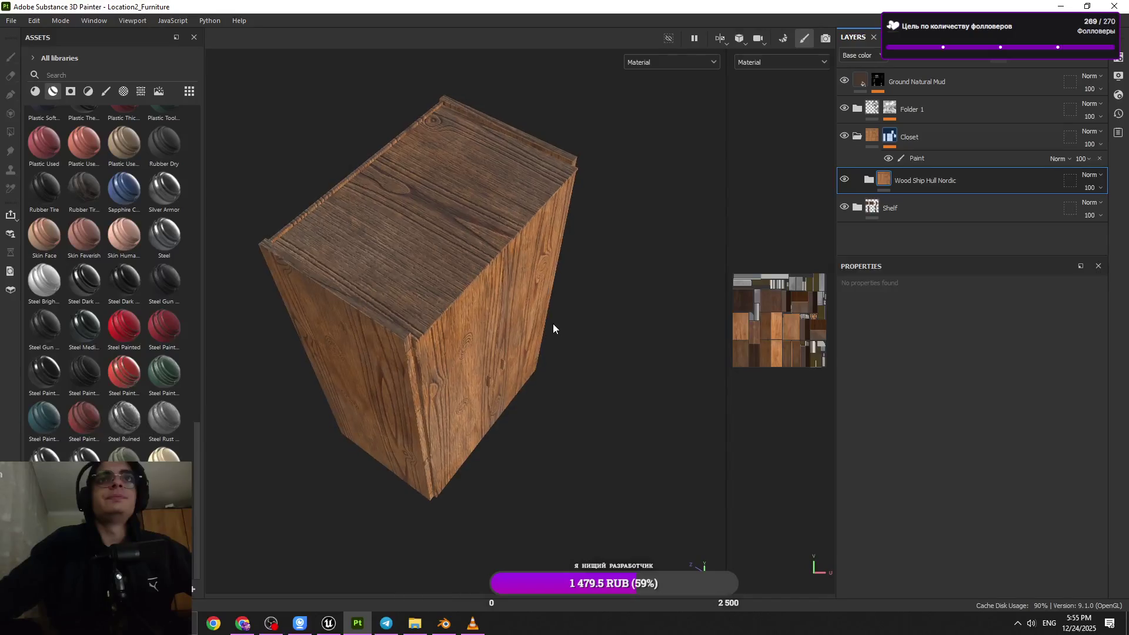
key("Delete")
left_click(35, 91)
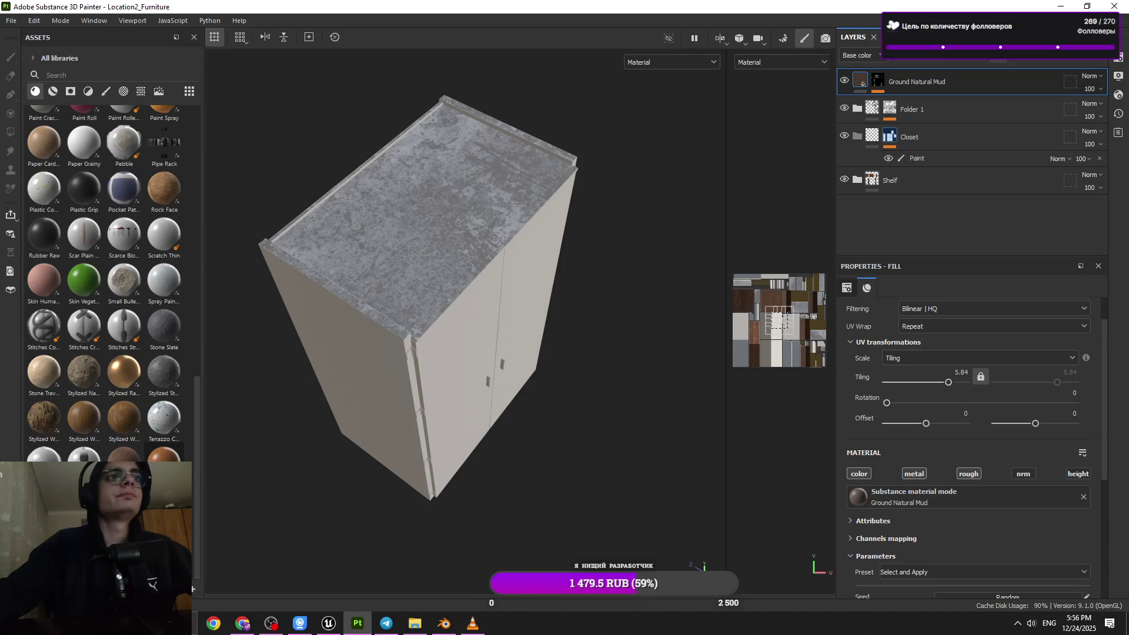
- Add the Wood Plain material as a fill layer inside the Closet folder
mouse_move(164, 462)
mouse_move(164, 458)
left_mouse_down()
mouse_move(1042, 167)
mouse_move(990, 150)
left_mouse_up()
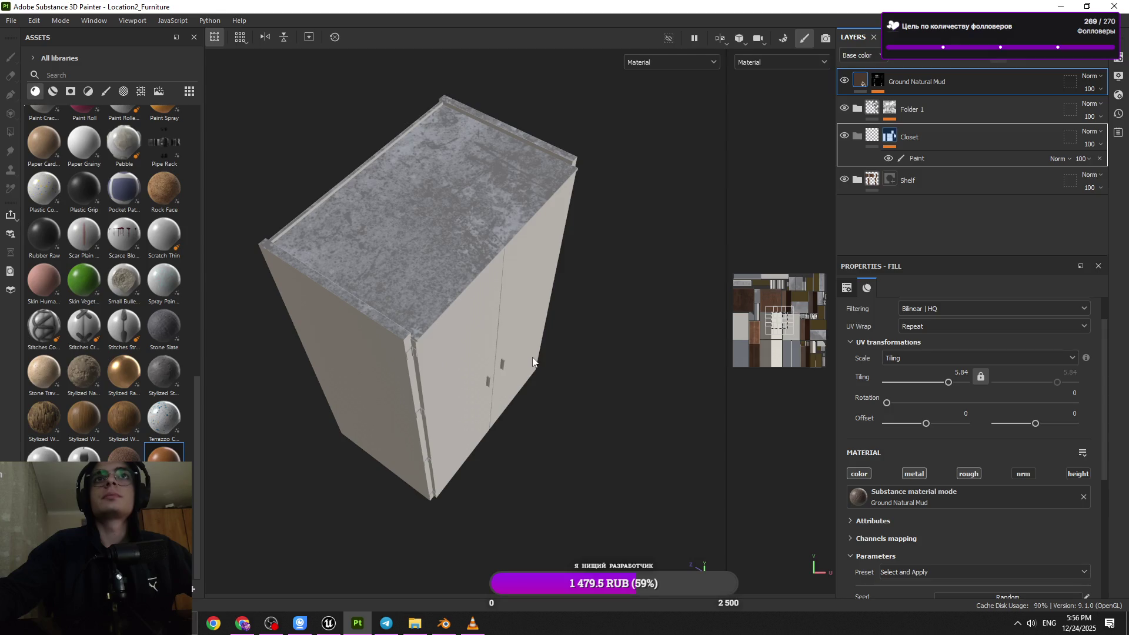
mouse_move(517, 360)
left_mouse_down("alt")
mouse_move(429, 177)
mouse_move(492, 194)
mouse_move(517, 147)
mouse_move(230, 238)
mouse_move(411, 236)
left_mouse_up("alt")
scroll(471, 294, "up", 3)
scroll(923, 450, "down", 5)
scroll(923, 471, "down", 5)
scroll(926, 464, "up", 4)
scroll(935, 465, "down", 2)
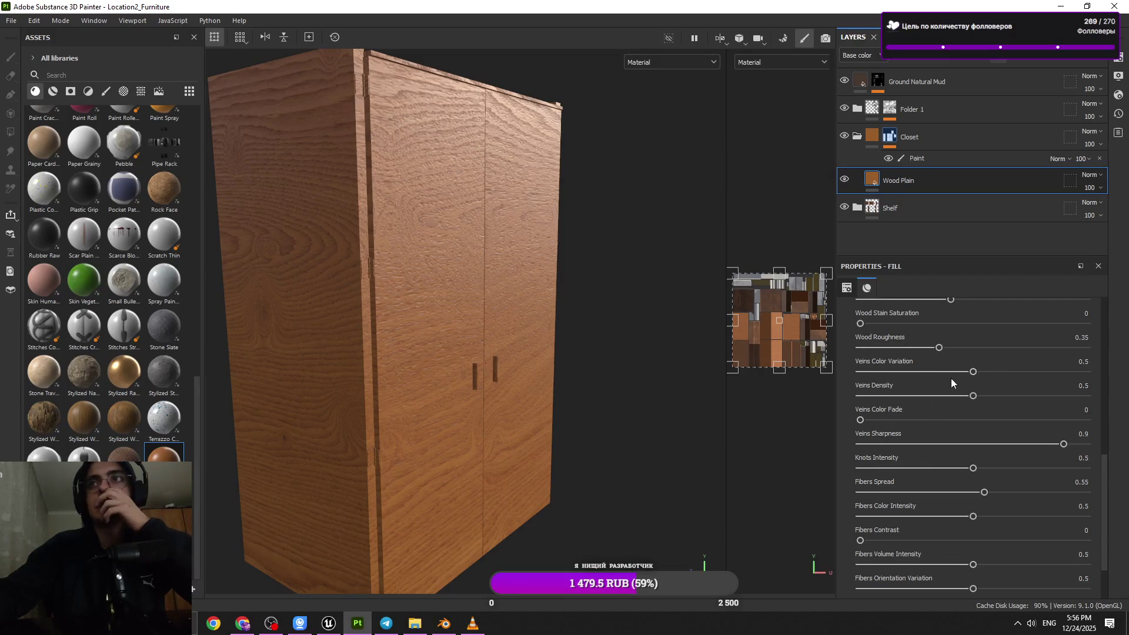
- Try Veins Density values of 0.26, 0 and 0.39, undoing each change
left_click(918, 396)
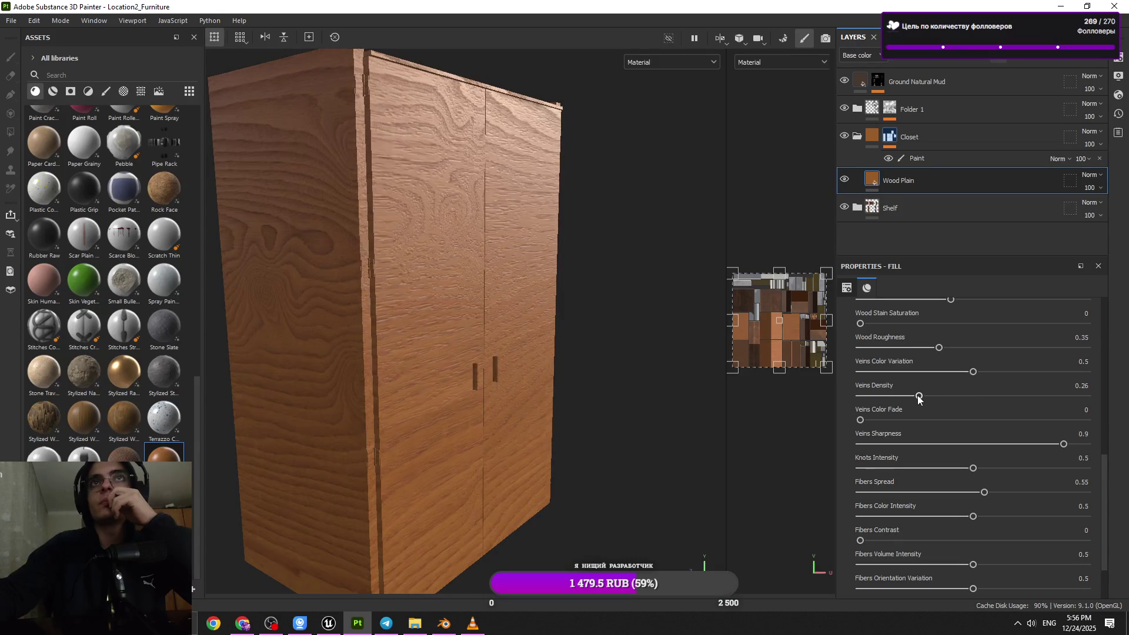
mouse_move(598, 373)
left_mouse_down("alt")
mouse_move(496, 335)
mouse_move(794, 379)
left_mouse_up("alt")
key("ctrl+z")
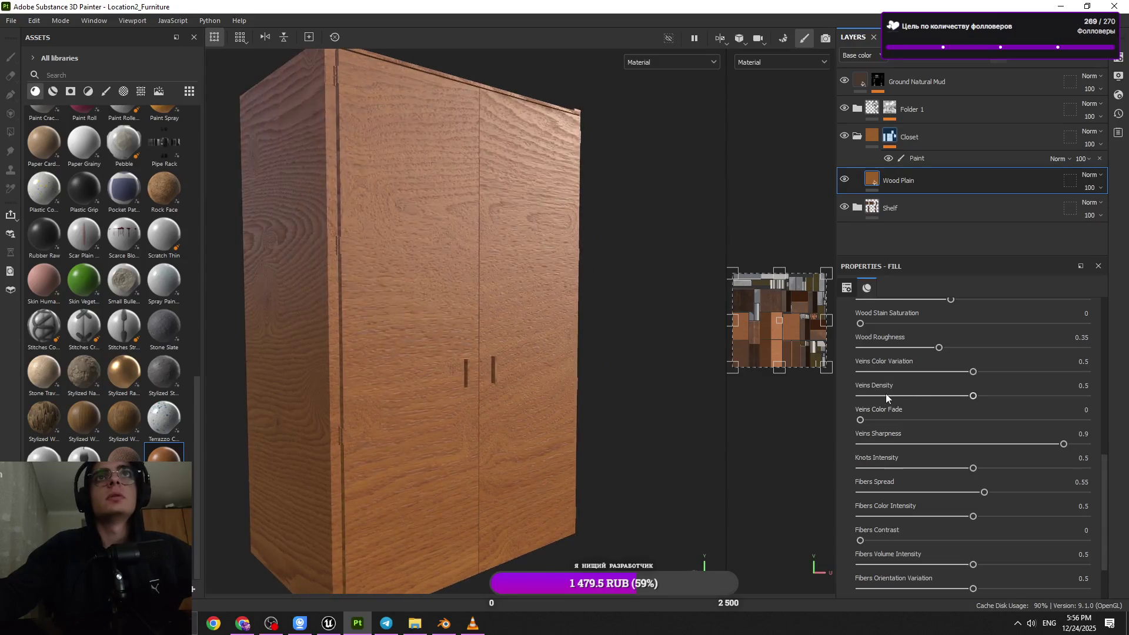
left_click(851, 395)
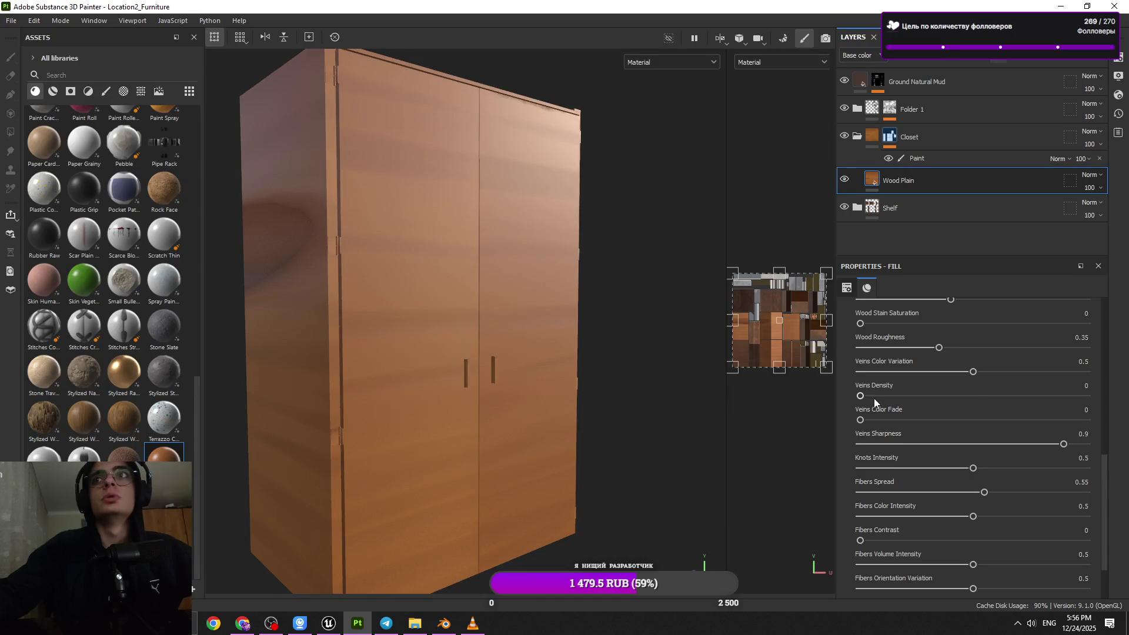
key("ctrl+z")
left_click(873, 397)
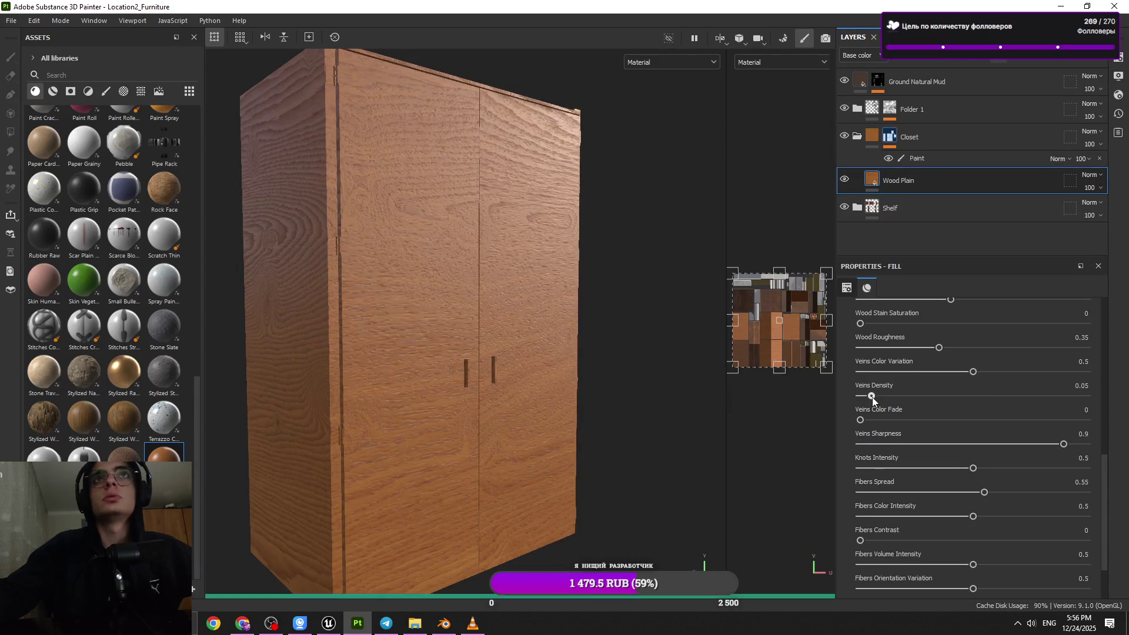
key("ctrl+z")
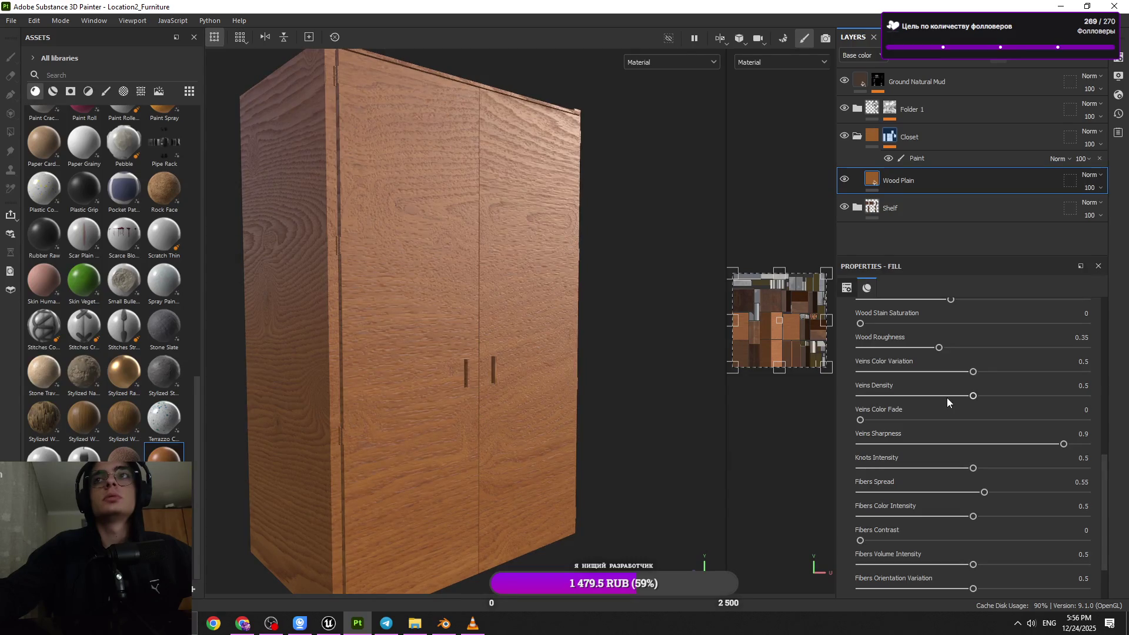
left_click(947, 397)
mouse_move(659, 398)
left_mouse_down("alt")
mouse_move(476, 369)
mouse_move(530, 447)
mouse_move(592, 411)
mouse_move(573, 382)
mouse_move(542, 382)
mouse_move(559, 386)
left_mouse_up("alt")
key("ctrl+z")
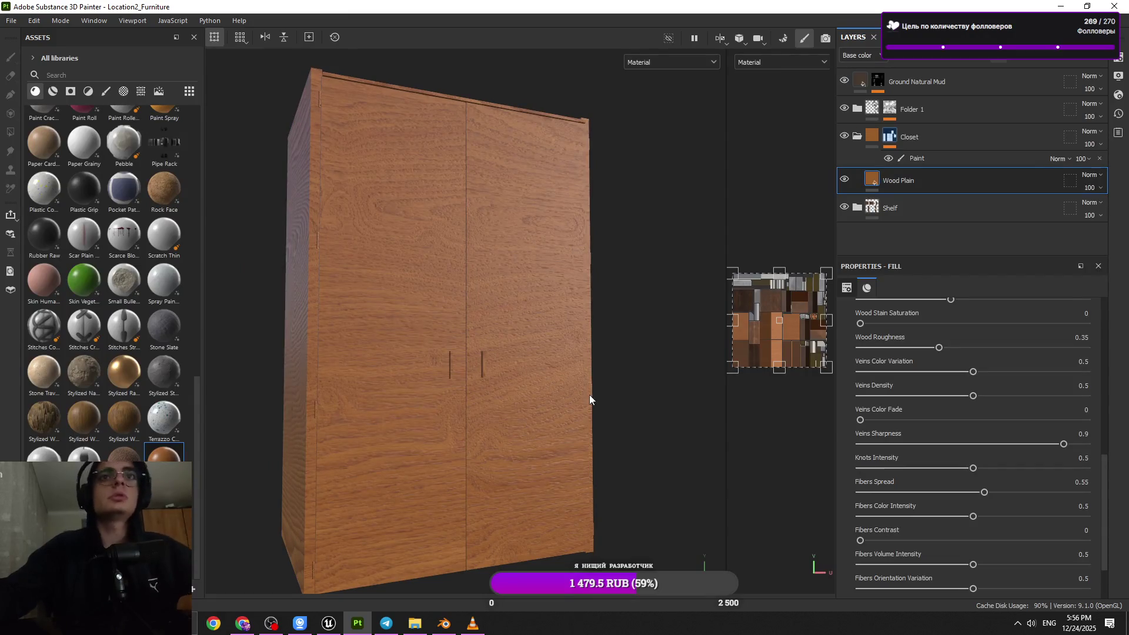
scroll(970, 453, "up", 5)
scroll(962, 448, "up", 5)
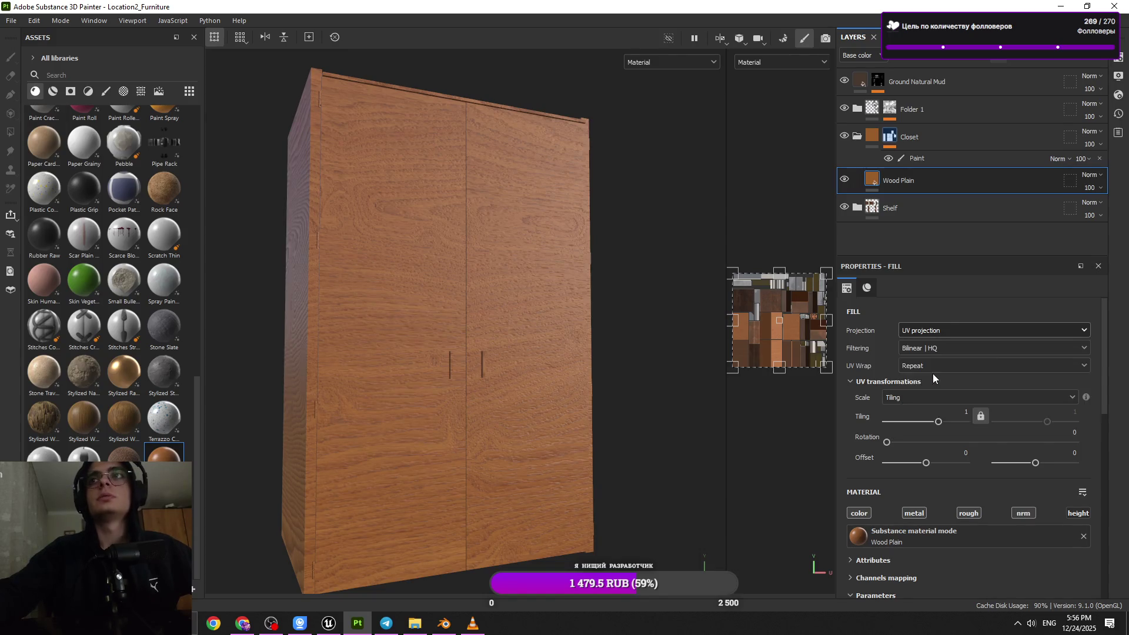
- Try raising Fibers Color Intensity to 0.63, then undo it back to 0.5
scroll(933, 330, "down", 1)
mouse_move(600, 388)
left_mouse_down("alt")
mouse_move(565, 386)
mouse_move(549, 403)
mouse_move(660, 403)
mouse_move(608, 386)
left_mouse_up("alt")
scroll(979, 453, "down", 8)
scroll(978, 456, "down", 3)
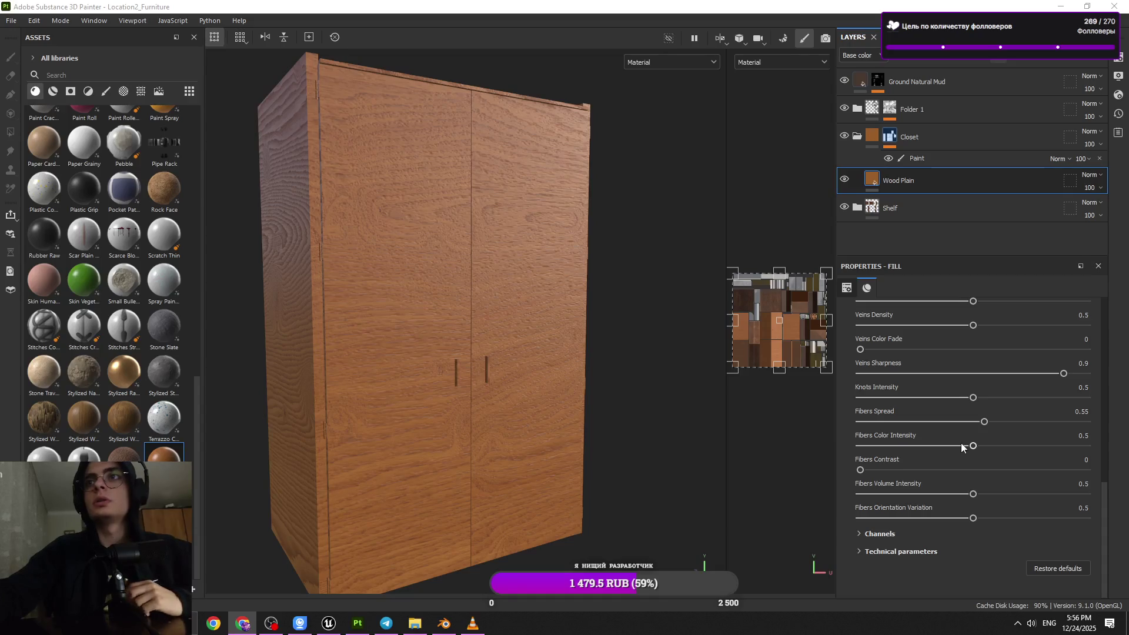
left_click(1004, 446)
left_click(1003, 446)
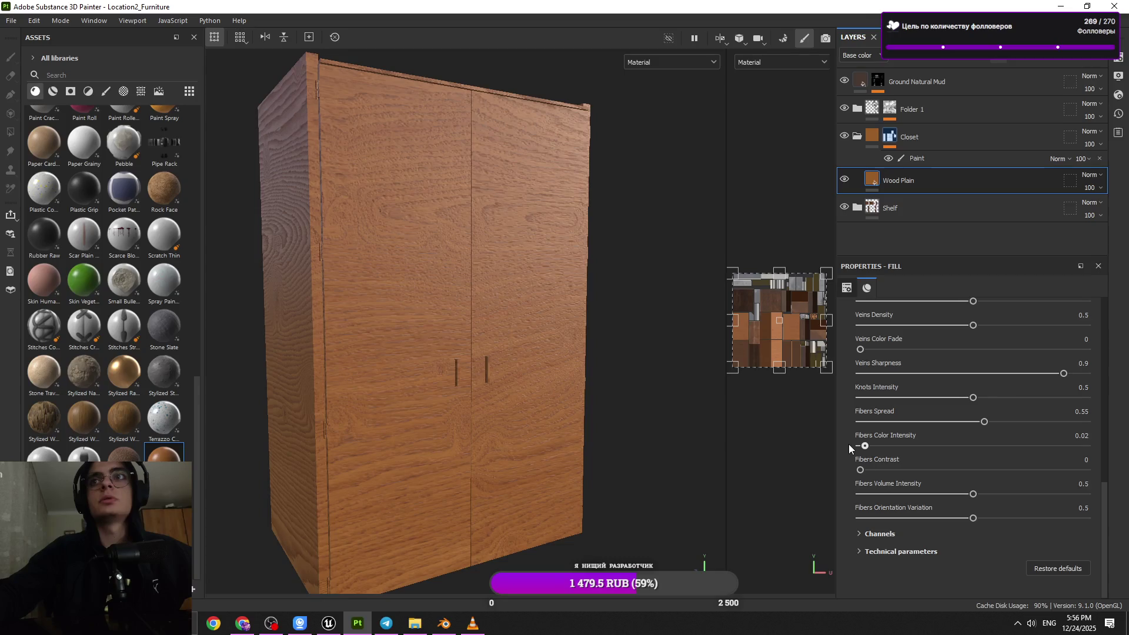
key("ctrl+z")
key("ctrl+z")
- Raise the Wood Plain roughness to 0.57
left_click_drag(618, 418, 560, 403, "alt+shift")
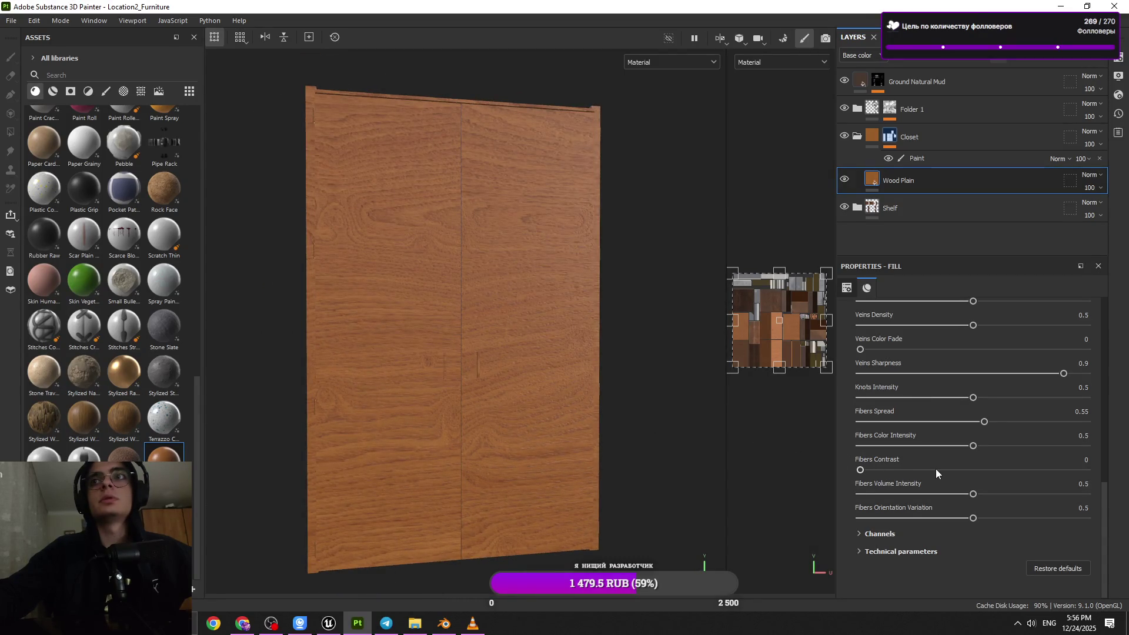
scroll(944, 471, "up", 5)
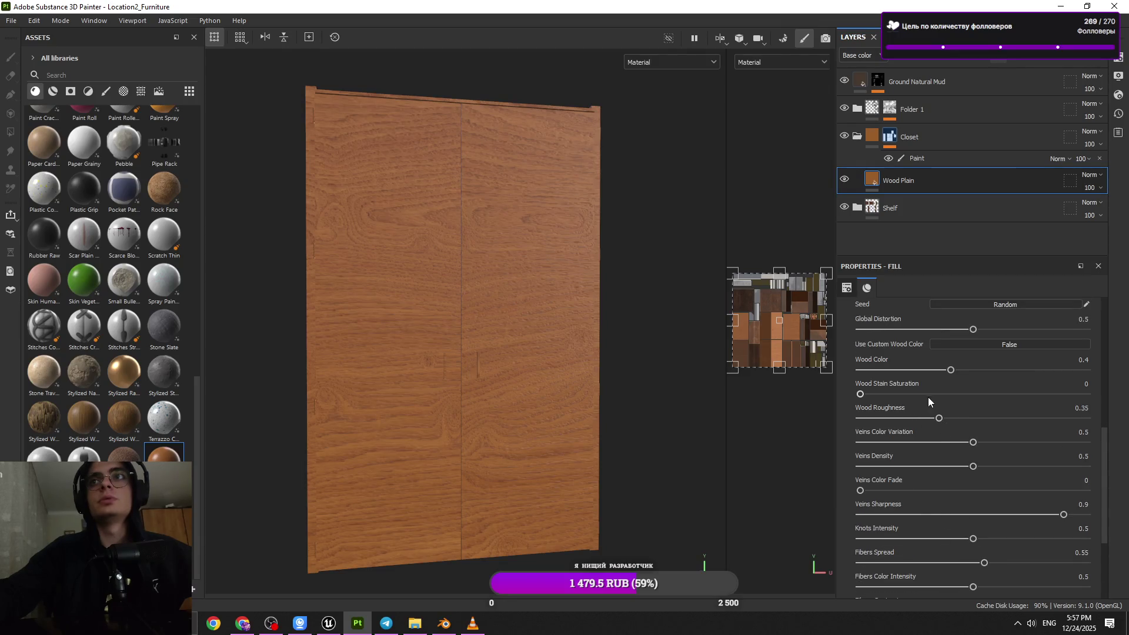
left_click(990, 416)
- Set Wood Plain's wood roughness to 0.71
left_click(1032, 418)
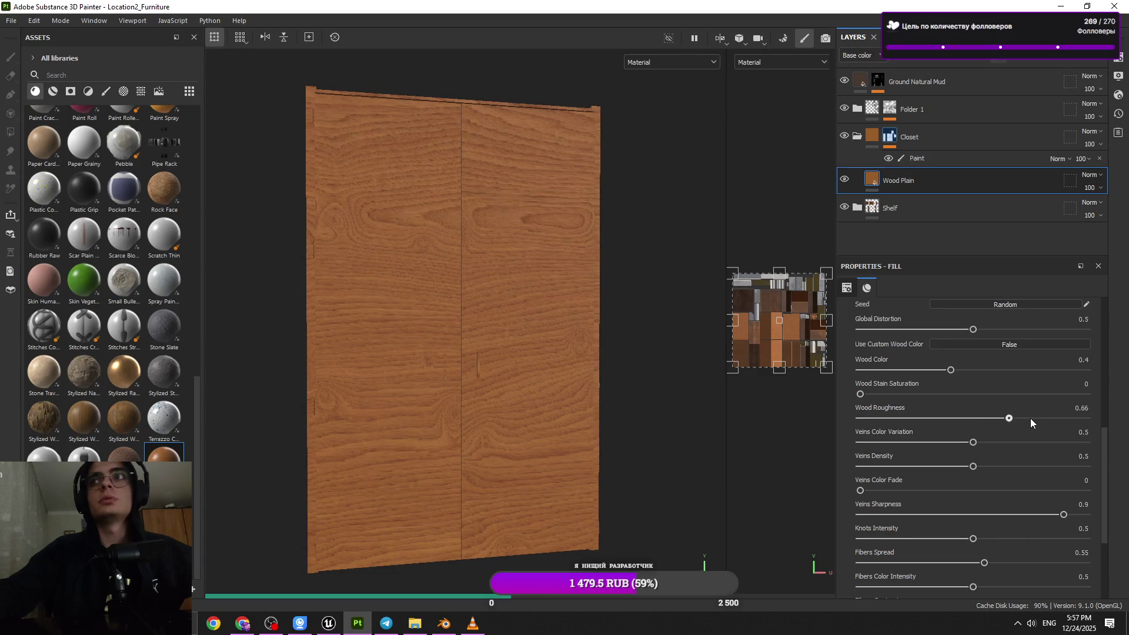
left_click_drag(432, 373, 538, 371, "alt")
left_click_drag(1032, 418, 1021, 419)
left_click_drag(468, 371, 421, 371, "alt")
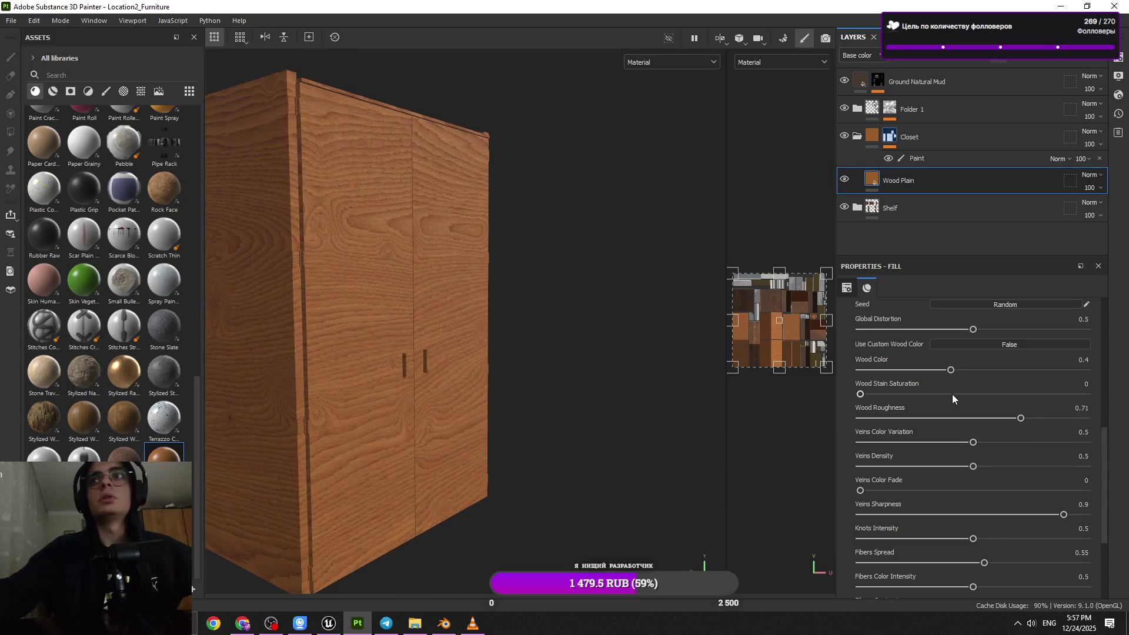
- Experiment with Wood Color values between 0.15 and 0.67
left_click(1014, 369)
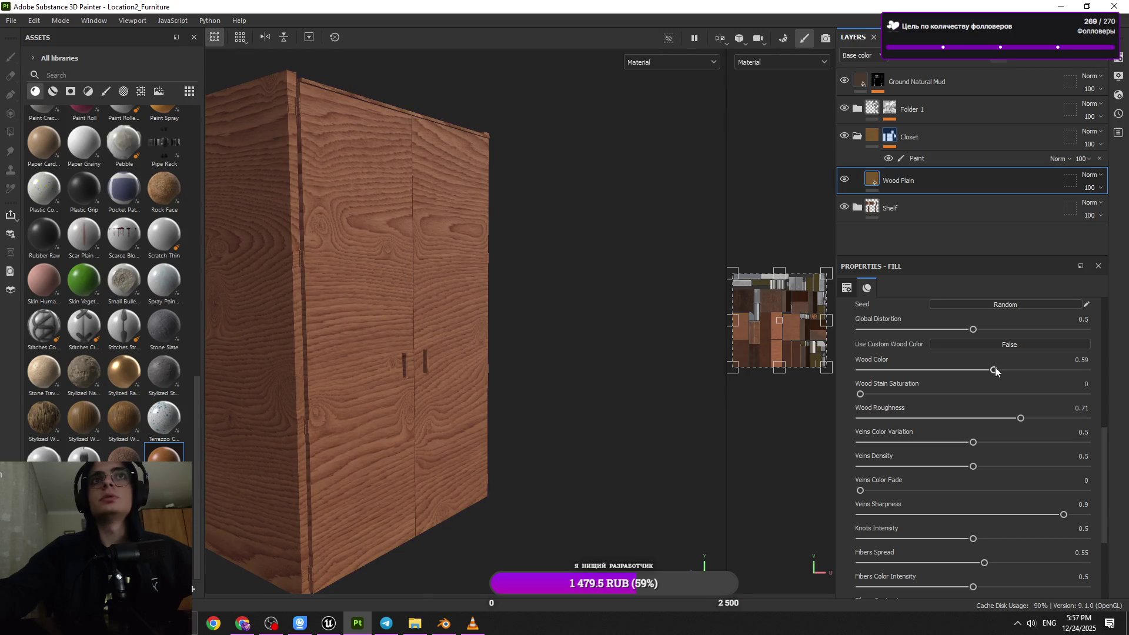
left_click(1004, 369)
left_click(1008, 370)
left_click(1012, 370)
scroll(454, 373, "down", 3)
mouse_move(453, 373)
left_mouse_down("alt")
mouse_move(285, 345)
mouse_move(194, 410)
mouse_move(353, 411)
mouse_move(247, 415)
left_mouse_up("alt")
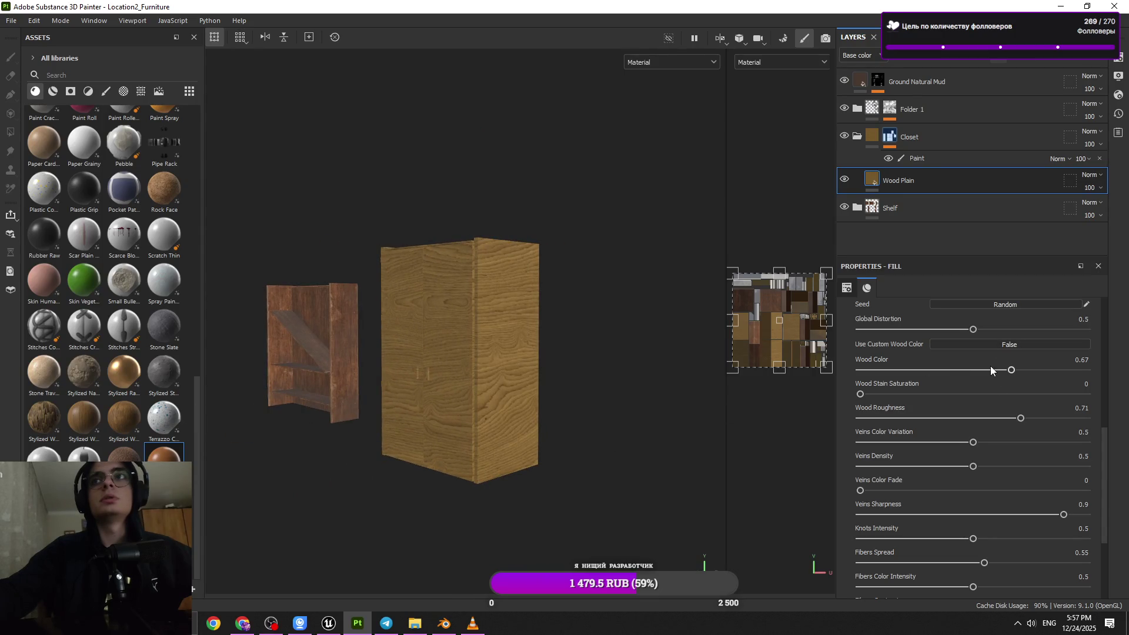
left_click_drag(962, 369, 944, 370)
left_click(894, 373)
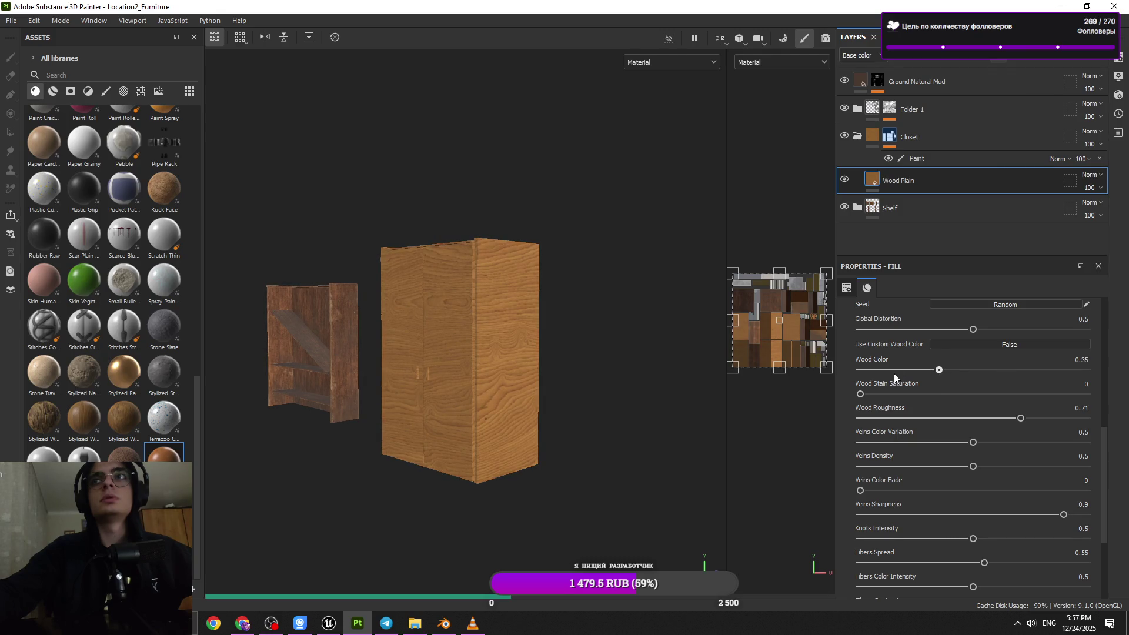
- Push Wood Color toward deep brown and settle it at 0.87
left_click(1054, 371)
left_click(1023, 370)
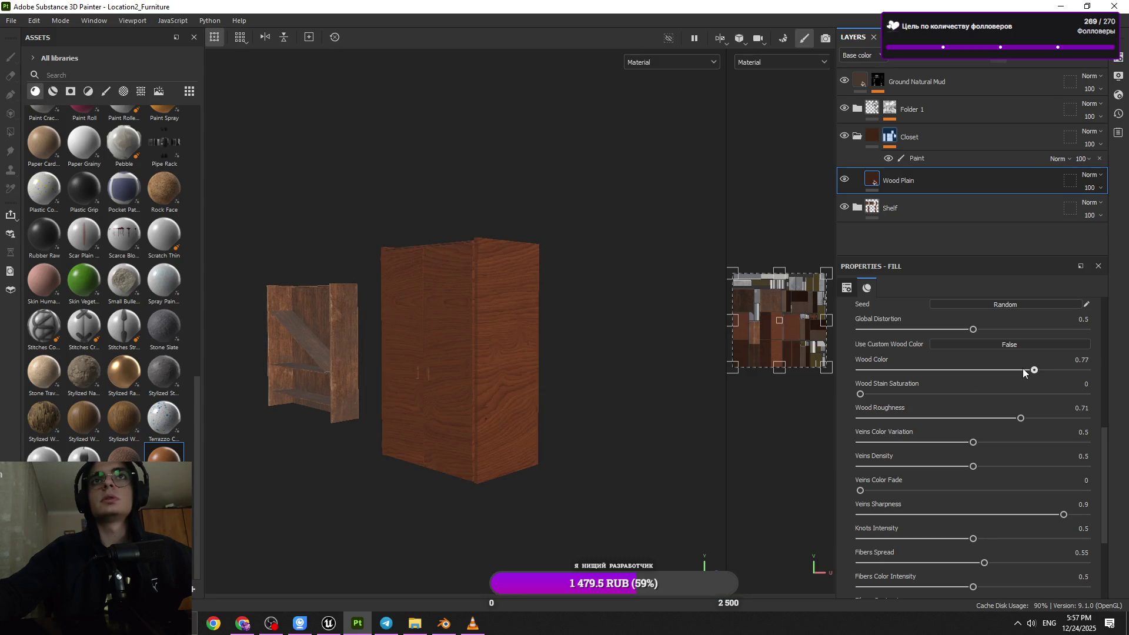
left_click(1013, 368)
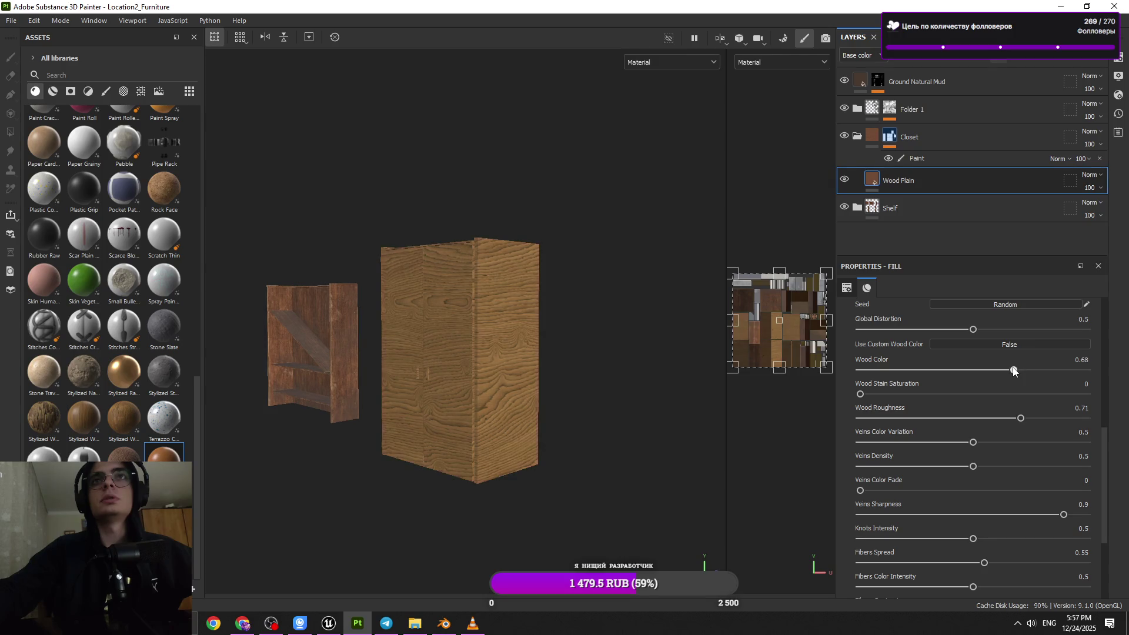
left_click(1009, 370)
left_click_drag(1072, 369, 1093, 375)
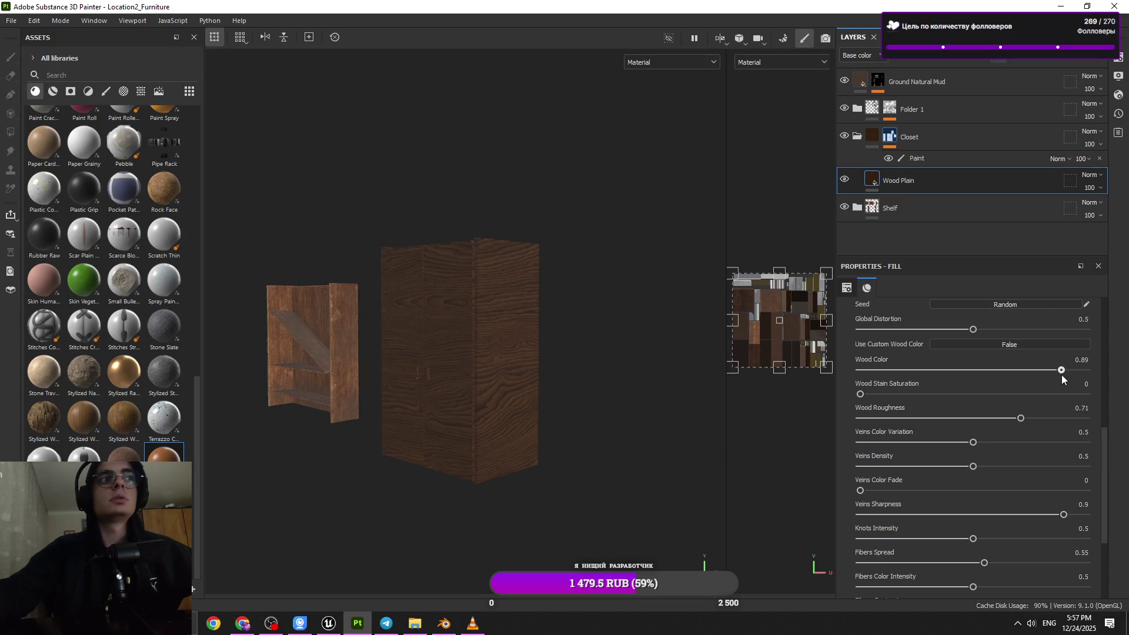
left_click(1057, 375)
mouse_move(578, 361)
left_mouse_down("alt")
mouse_move(544, 330)
mouse_move(444, 424)
mouse_move(537, 284)
left_mouse_up("alt")
right_click_drag(537, 284, 539, 564, "alt")
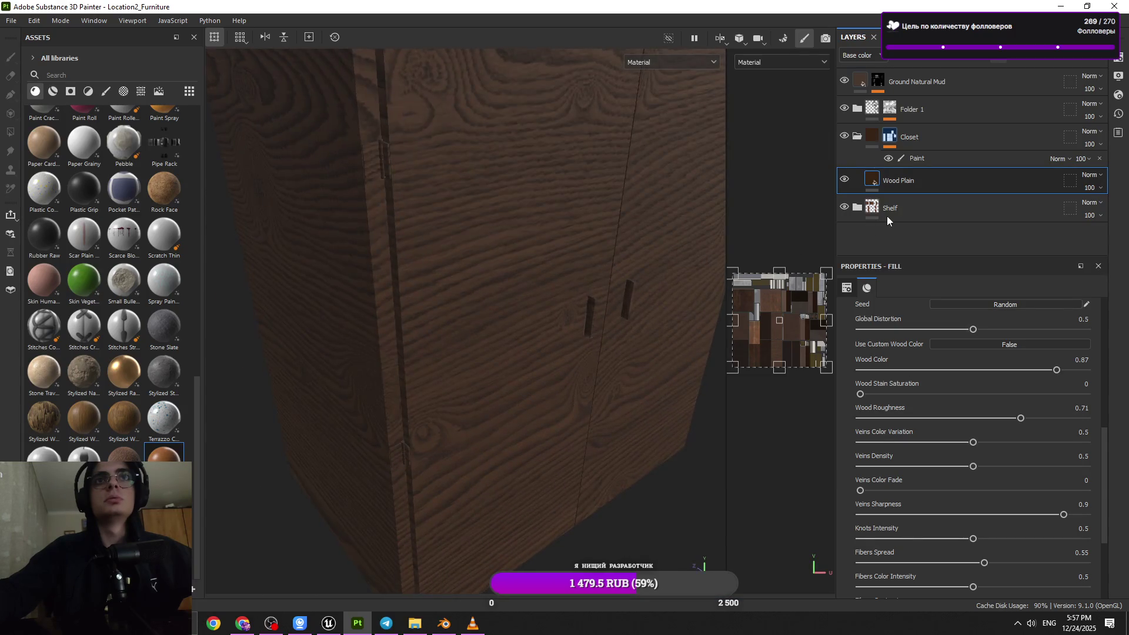
- Add a white mask to Wood Plain and switch to mesh polygon fill
left_click(1009, 58)
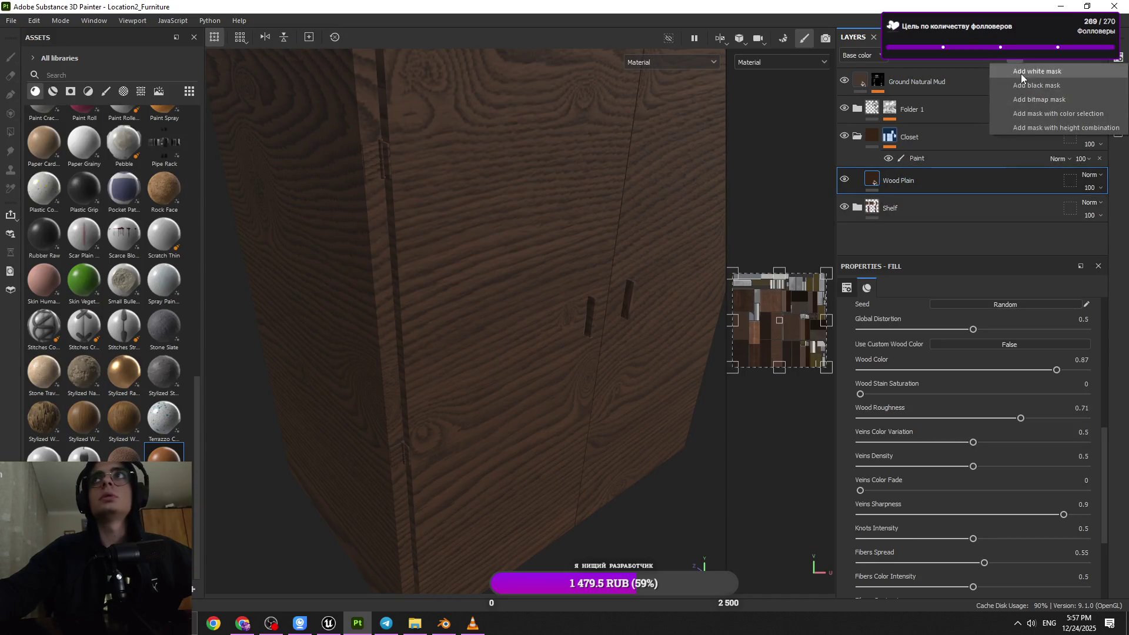
left_click(1022, 73)
right_click(1013, 87)
left_click(1014, 87)
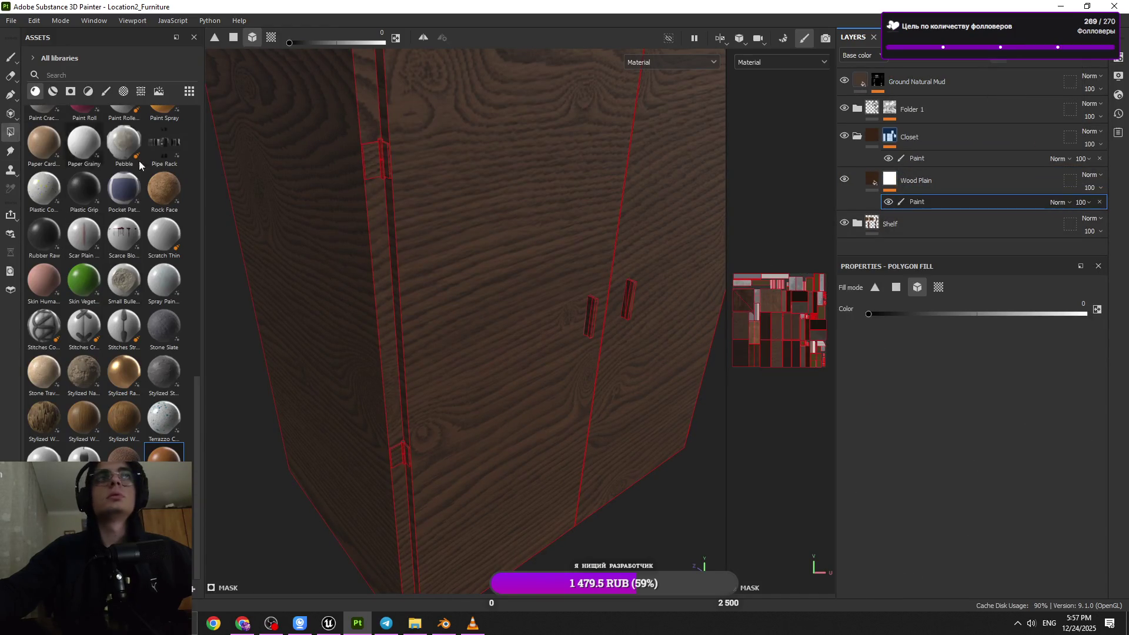
- Cut both door handles out of the wood mask
left_click(599, 310)
key("ctrl+z")
left_click(592, 315)
left_click(627, 300)
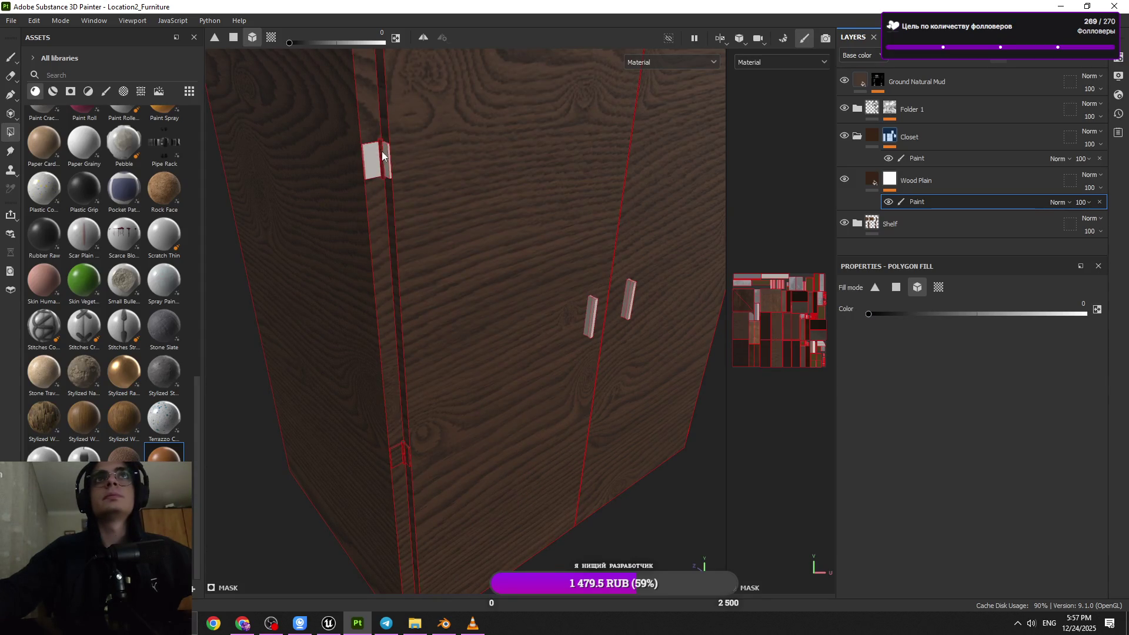
- Cut each of the cabinet's hinges out of the wood mask
left_click(404, 452)
mouse_move(406, 451)
left_mouse_down("alt")
mouse_move(408, 252)
mouse_move(440, 242)
mouse_move(517, 325)
mouse_move(642, 365)
mouse_move(575, 323)
mouse_move(546, 269)
left_mouse_up("alt")
left_click(427, 207)
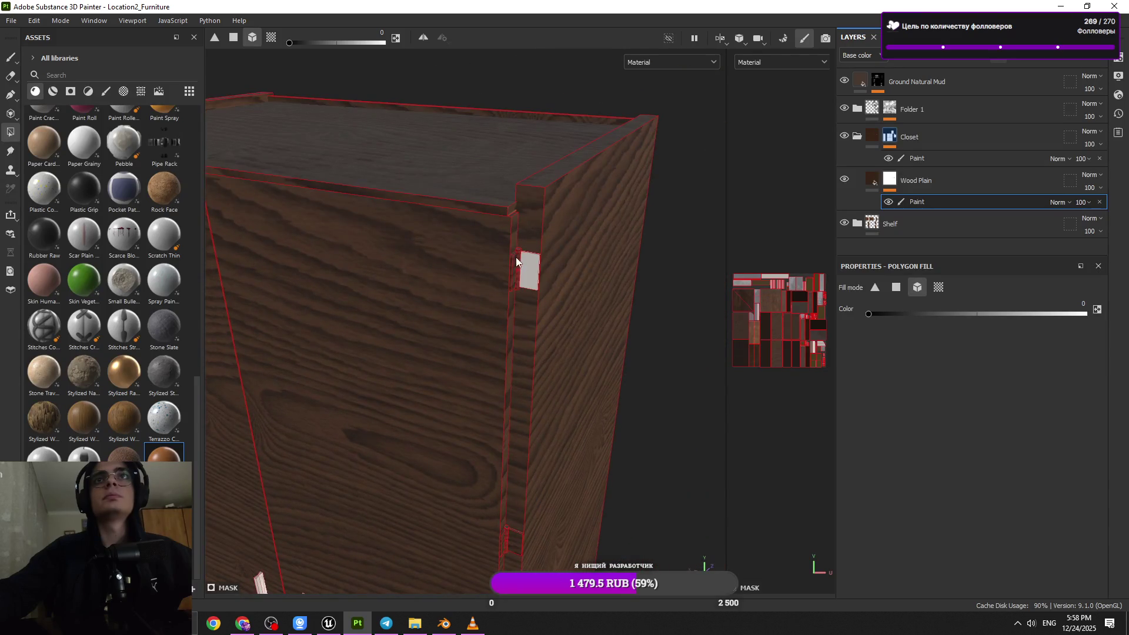
left_click(520, 278)
left_click(505, 540)
left_click_drag(505, 540, 503, 379, "alt")
mouse_move(503, 379)
right_mouse_down("alt")
mouse_move(505, 491)
mouse_move(482, 577)
mouse_move(460, 505)
mouse_move(479, 219)
mouse_move(460, 485)
mouse_move(468, 541)
right_mouse_up("alt")
left_click(474, 357)
left_click(468, 323)
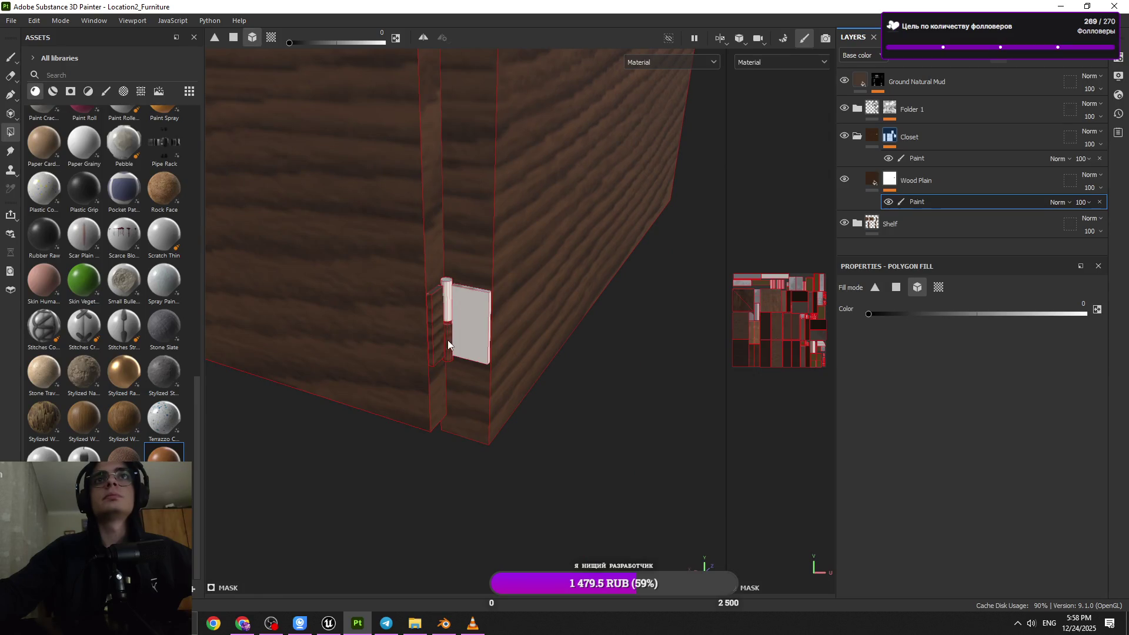
scroll(469, 369, "down", 10)
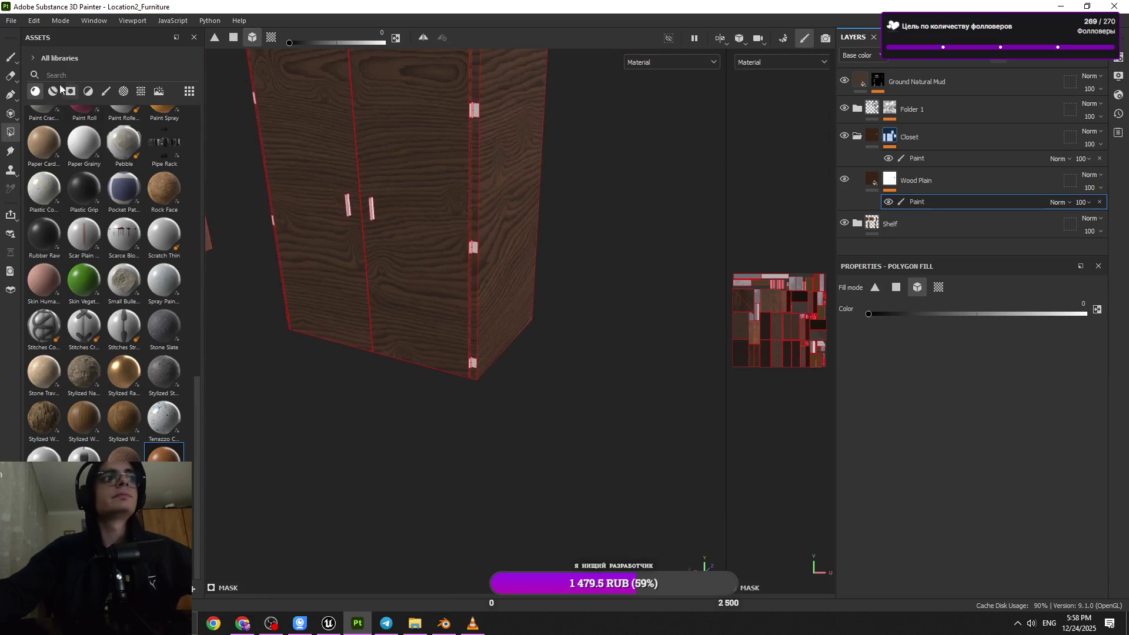
- Return to brush painting and drag Metal Brushed into the layer stack
left_click(10, 57)
mouse_move(424, 306)
left_mouse_down("alt")
mouse_move(449, 327)
mouse_move(605, 260)
mouse_move(381, 270)
mouse_move(476, 219)
mouse_move(529, 404)
mouse_move(676, 378)
left_mouse_up("alt")
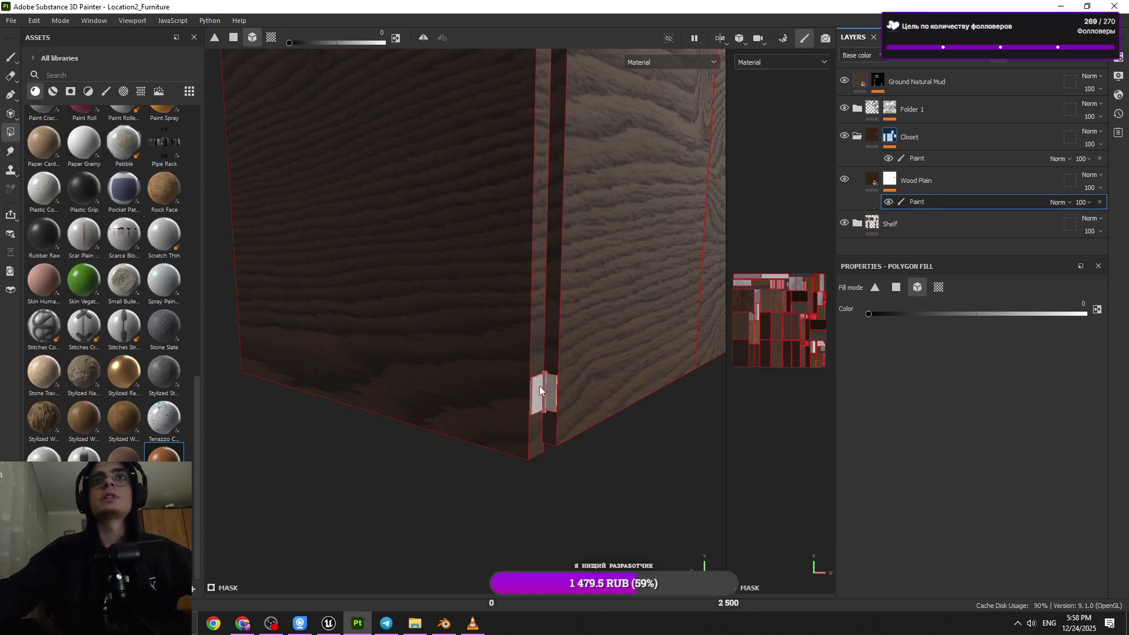
key("1")
mouse_move(540, 392)
left_mouse_down("alt")
mouse_move(353, 517)
mouse_move(416, 479)
mouse_move(376, 447)
mouse_move(423, 406)
left_mouse_up("alt")
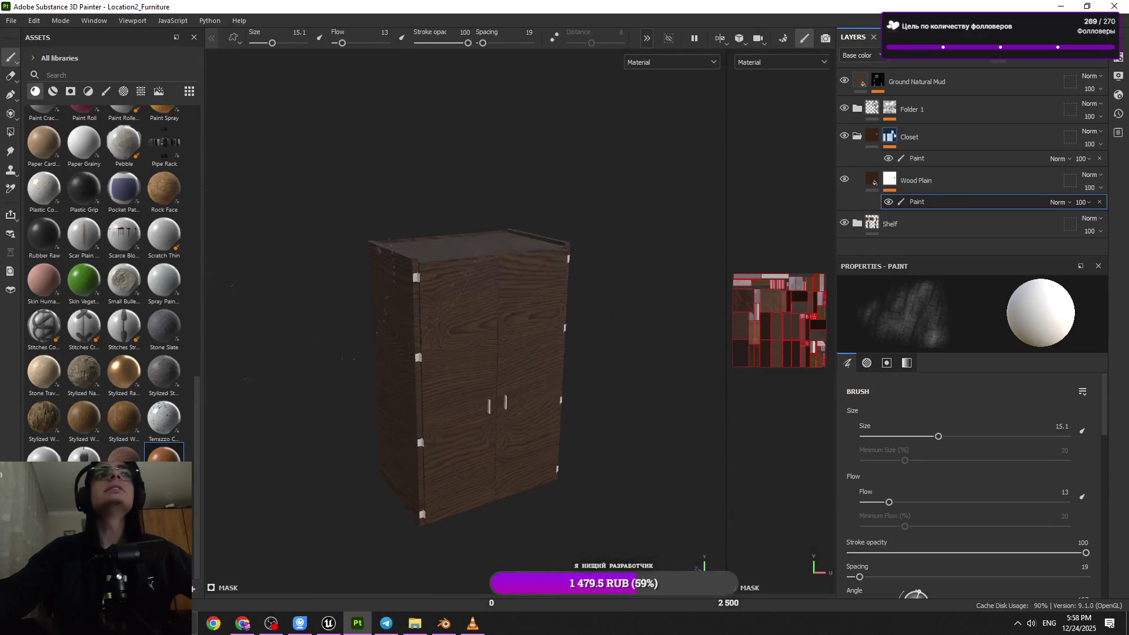
scroll(100, 264, "up", 6)
mouse_move(84, 250)
left_mouse_down()
mouse_move(127, 287)
mouse_move(1004, 200)
mouse_move(906, 213)
left_mouse_up()
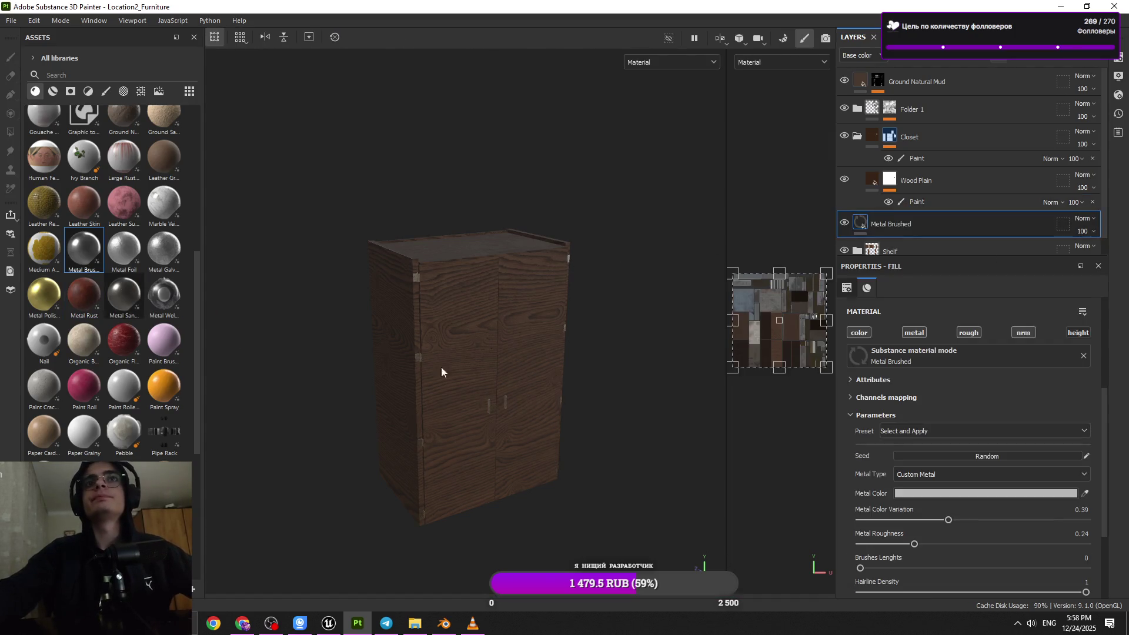
- Raise the Metal Brushed roughness to about 0.65
scroll(461, 370, "up", 5)
mouse_move(462, 371)
left_mouse_down("alt")
mouse_move(541, 408)
mouse_move(557, 403)
mouse_move(567, 334)
left_mouse_up("alt")
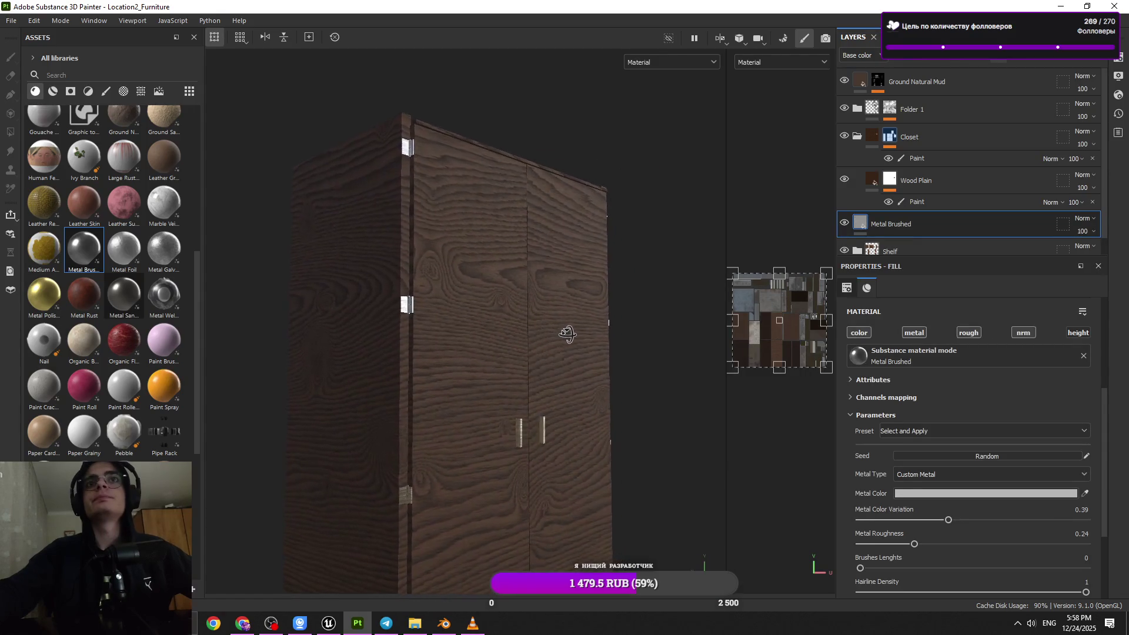
mouse_move(915, 544)
left_mouse_down()
mouse_move(1009, 546)
mouse_move(948, 548)
mouse_move(976, 546)
left_mouse_up()
- Set the Metal Brushed UV tiling to 2
scroll(946, 421, "up", 5)
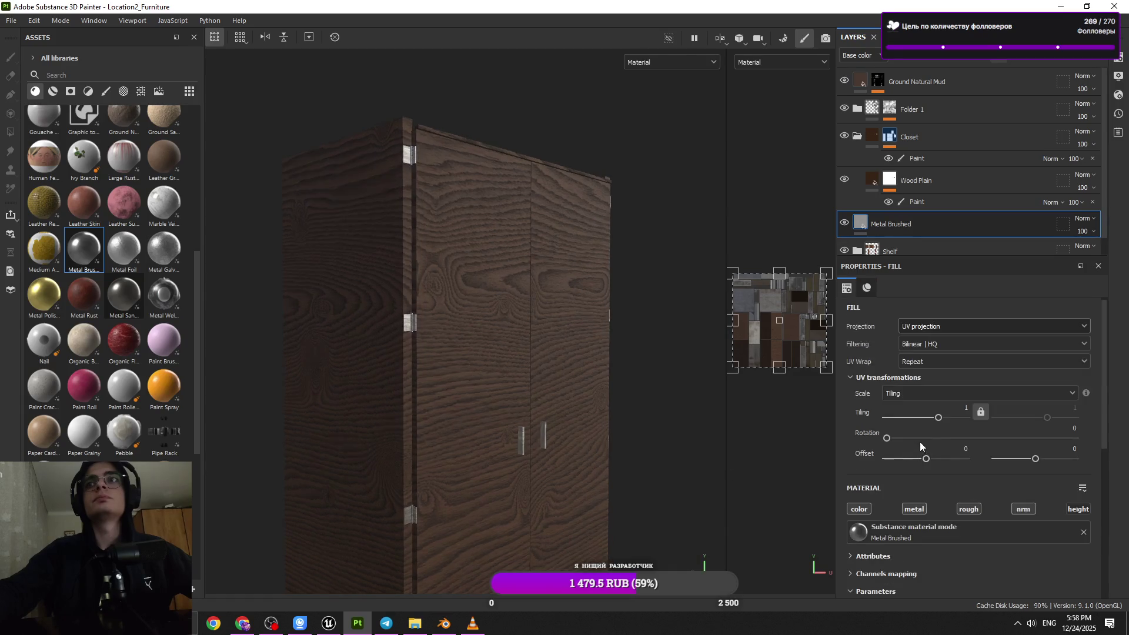
left_click(945, 418)
scroll(576, 455, "up", 3)
mouse_move(577, 455)
left_mouse_down("alt")
mouse_move(630, 429)
mouse_move(614, 433)
mouse_move(583, 359)
left_mouse_up("alt")
left_click(897, 418)
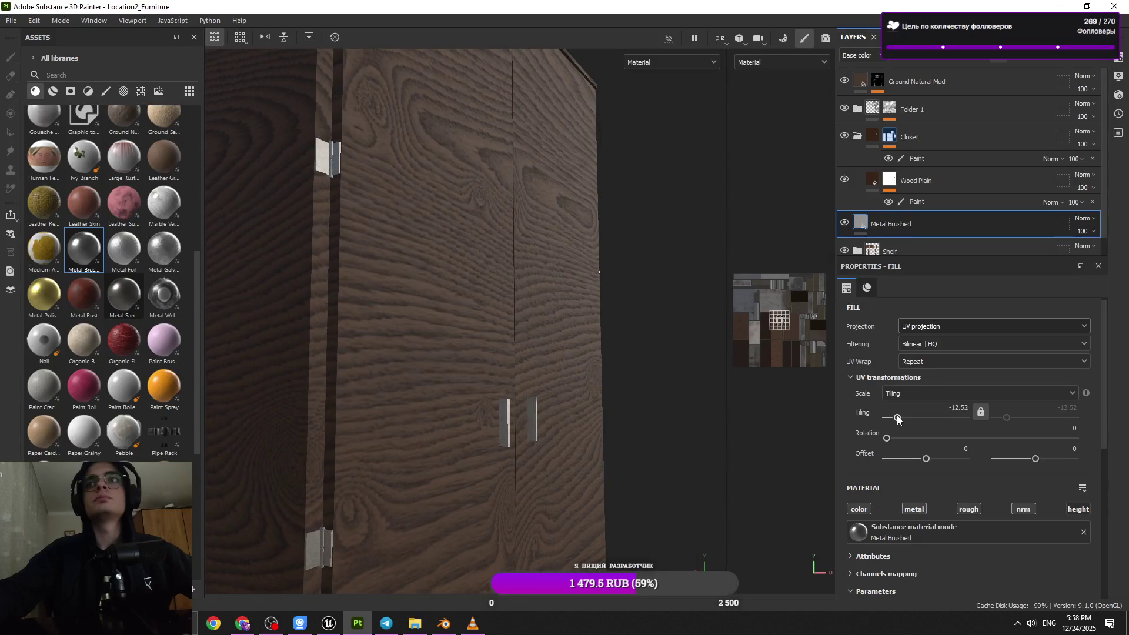
left_click(939, 418)
type("1")
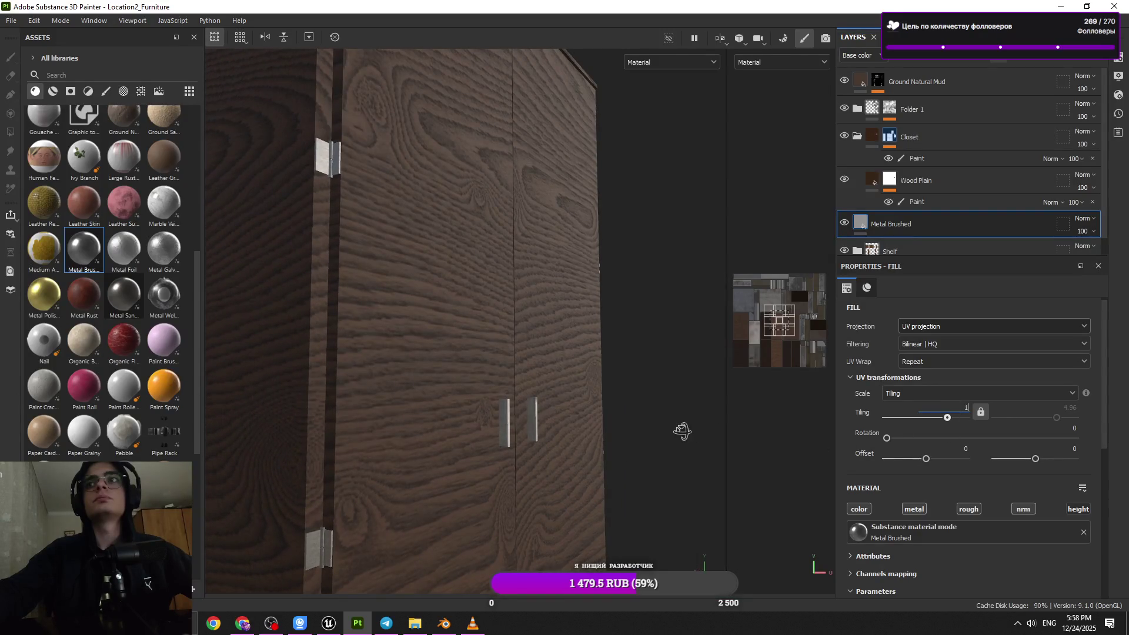
left_click(965, 407)
type("2")
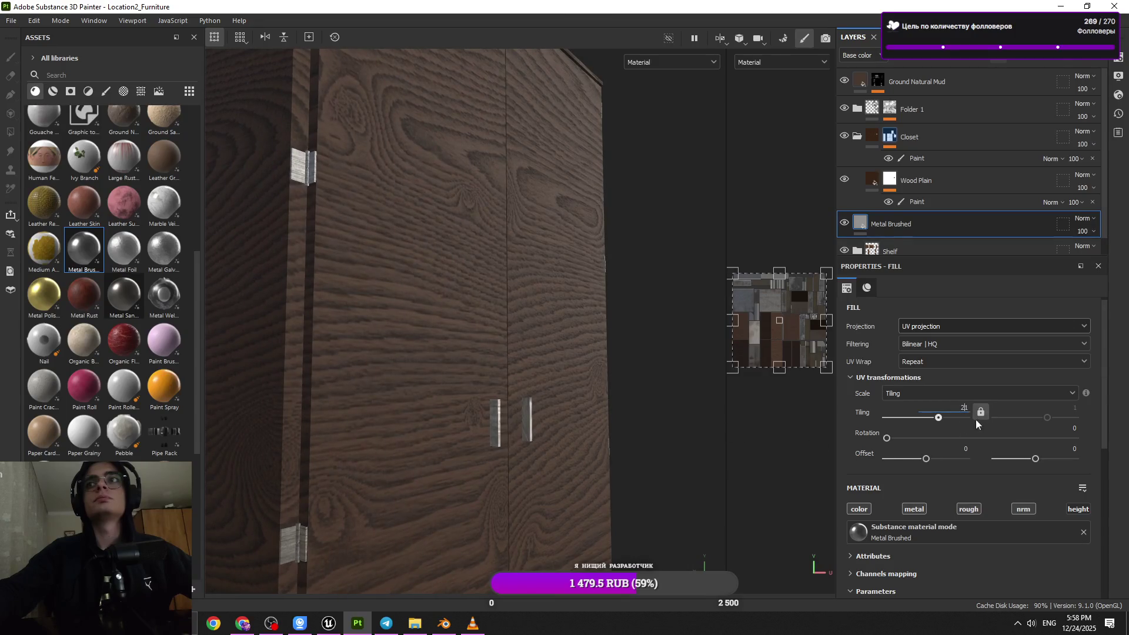
key("Return")
- Check the metal handles, then switch to Blender and select the wardrobe object
right_click_drag(668, 415, 495, 424, "alt")
mouse_move(495, 425)
left_mouse_down("alt")
mouse_move(668, 449)
mouse_move(461, 461)
mouse_move(477, 458)
mouse_move(355, 498)
mouse_move(238, 390)
mouse_move(256, 404)
left_mouse_up("alt")
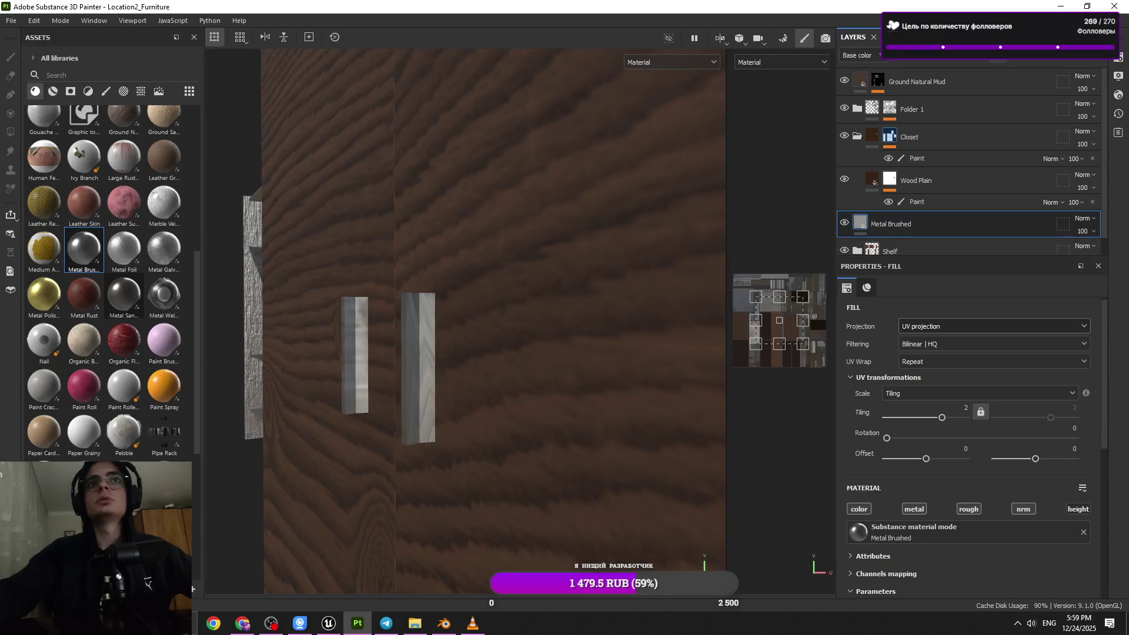
left_click(449, 625)
left_click(286, 248)
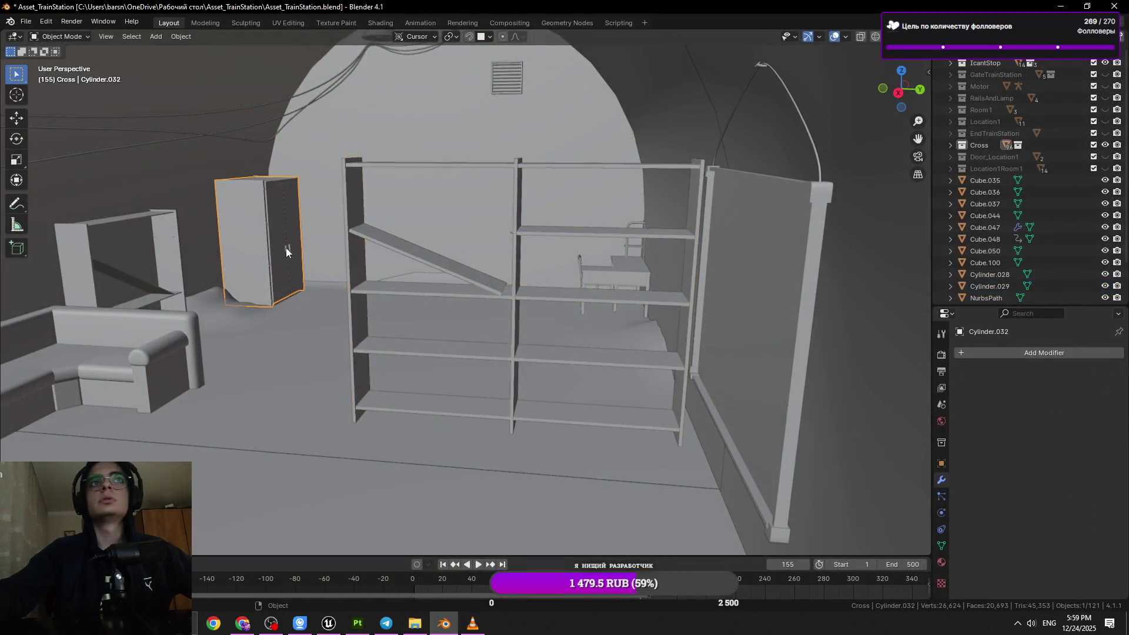
- Select a face on the wardrobe's door-edge piece and frame it closely
key("Tab")
key("Tab")
key("KP_Decimal")
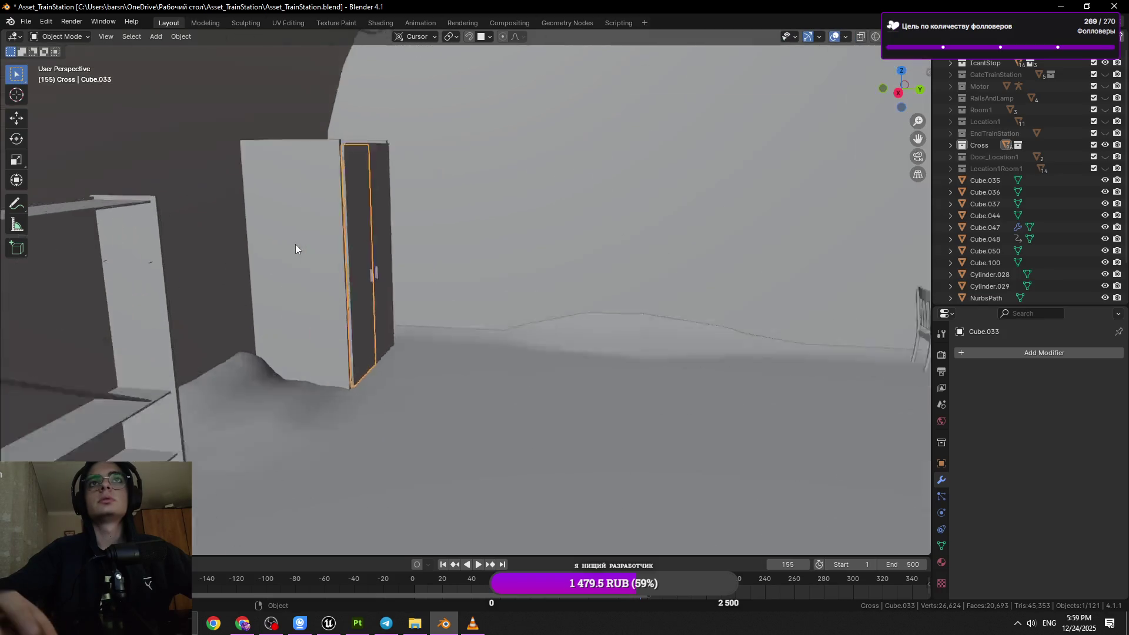
scroll(515, 246, "up", 5)
key("Tab")
left_click(492, 322)
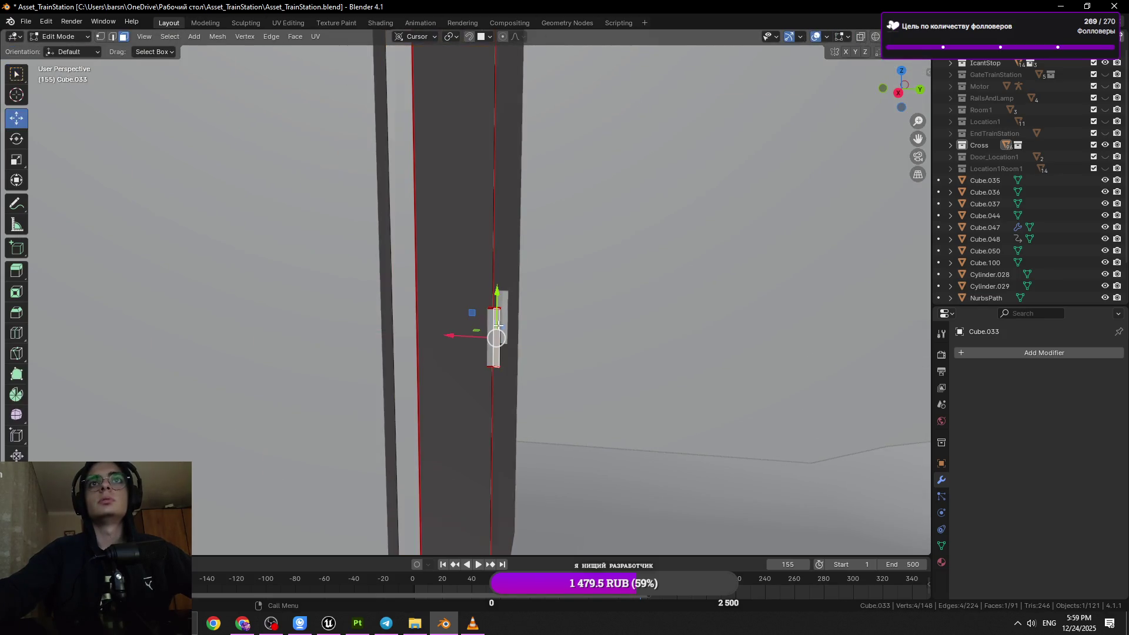
key("KP_Decimal")
key("KP_3")
mouse_move(490, 312)
middle_mouse_down()
mouse_move(535, 373)
mouse_move(512, 353)
mouse_move(535, 259)
middle_mouse_up()
scroll(532, 257, "up", 5)
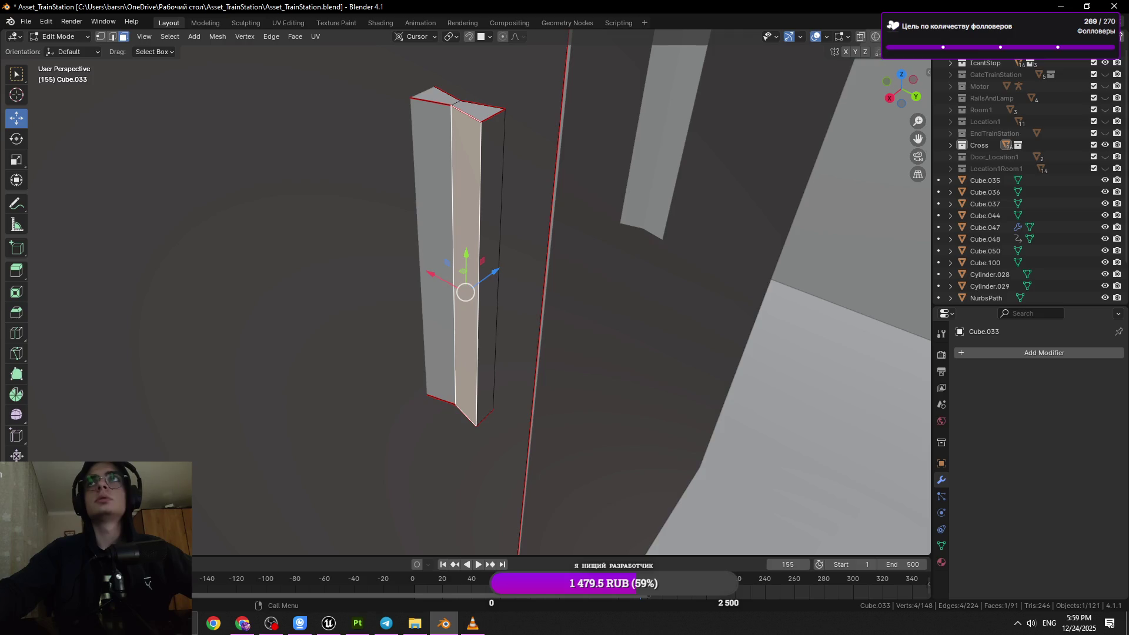
- Show textures, grow the selection to the whole piece, and switch to UV Editing
left_click(898, 36)
mouse_move(589, 188)
middle_mouse_down()
mouse_move(540, 175)
mouse_move(291, 439)
middle_mouse_up()
key("ctrl+l")
scroll(290, 438, "down", 3)
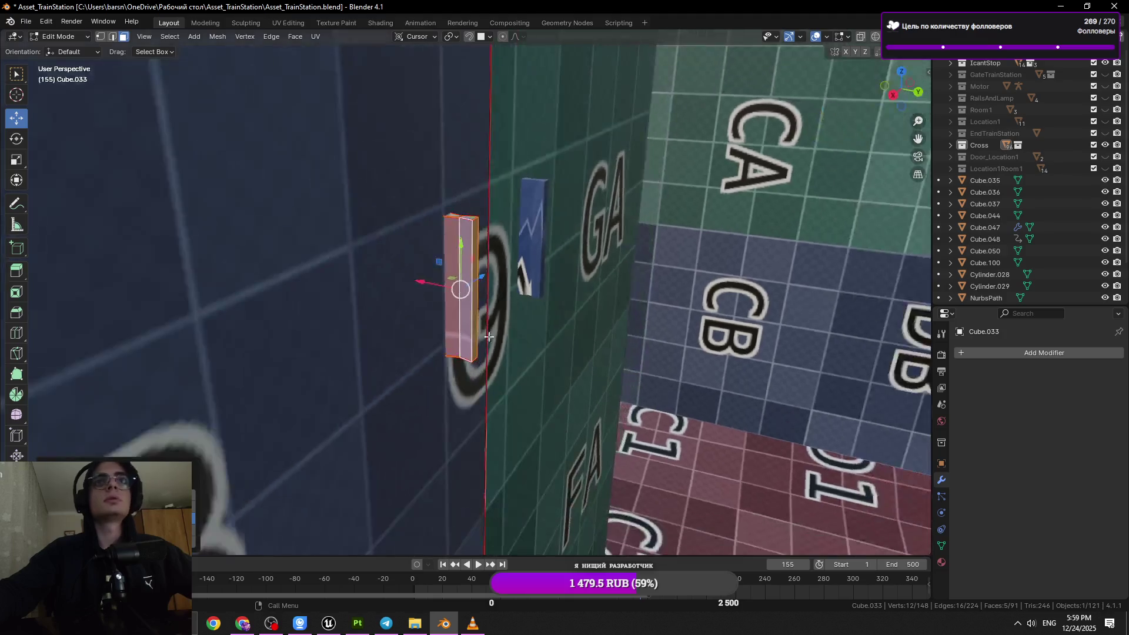
left_click(288, 23)
key("KP_Decimal")
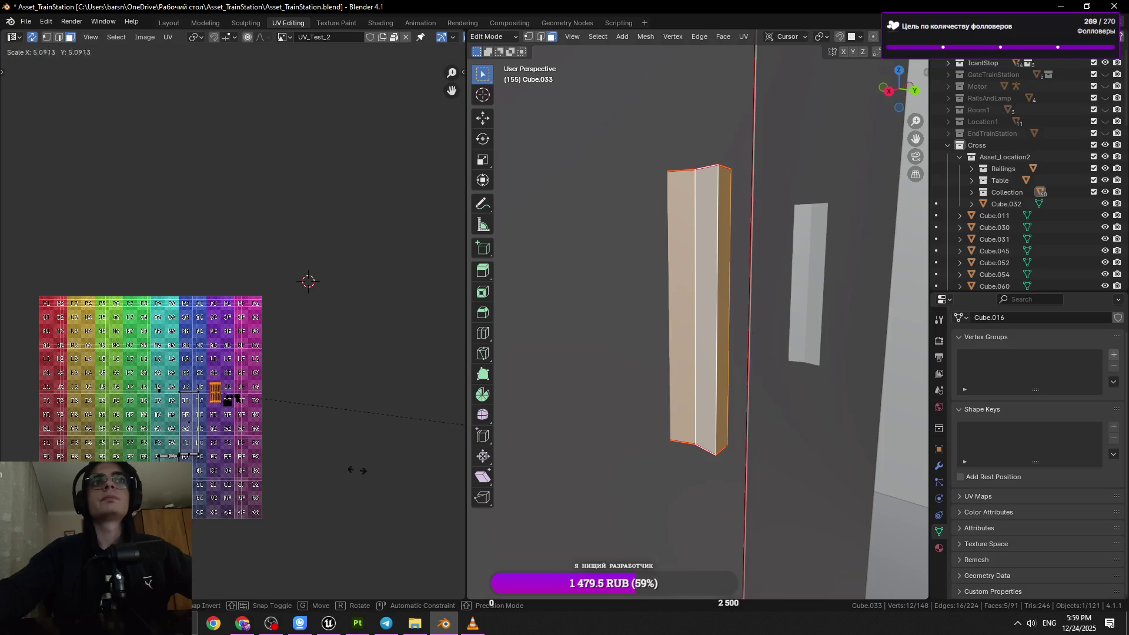
- Select the piece's whole UV island, show textures in the 3D viewport, and select a face
left_click(232, 398)
key("ctrl+l")
scroll(870, 36, "down", 5)
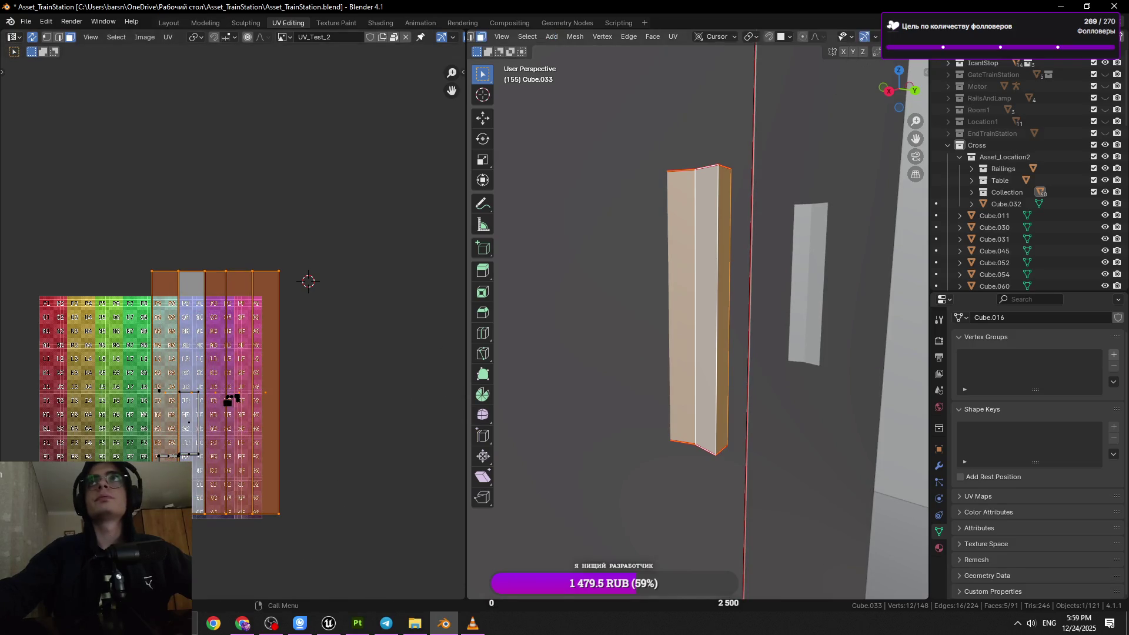
left_click(905, 37)
mouse_move(764, 252)
middle_mouse_down()
mouse_move(671, 287)
mouse_move(785, 309)
middle_mouse_up()
scroll(671, 286, "up", 4)
left_click(676, 306)
scroll(681, 318, "up", 2)
scroll(785, 309, "down", 5)
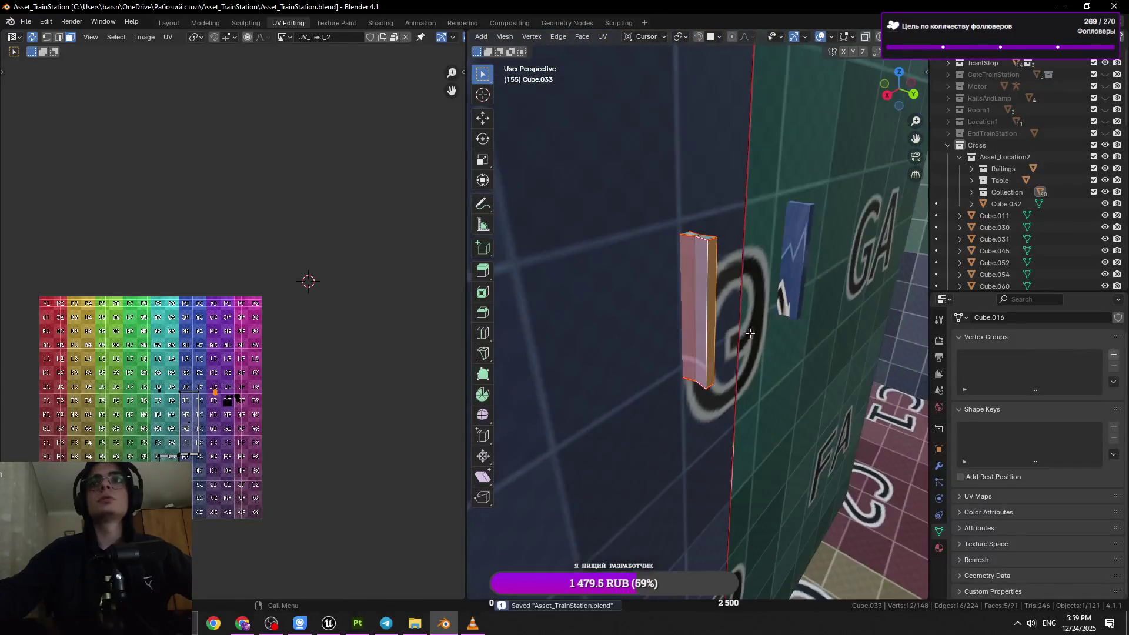
- Compare the two metal bars in Substance Painter, then select a bar face in Blender and save
key("alt+Tab")
mouse_move(429, 350)
left_mouse_down("alt")
mouse_move(414, 357)
mouse_move(447, 365)
mouse_move(503, 347)
left_mouse_up("alt")
key("alt+Tab")
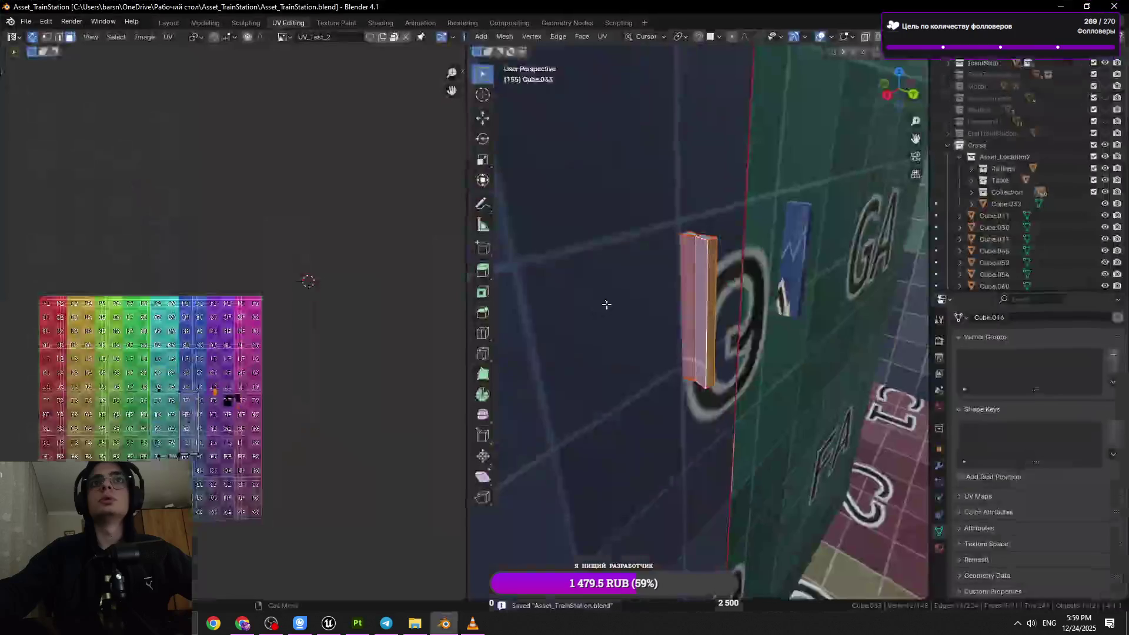
left_click(803, 250)
left_click(802, 250)
mouse_move(803, 250)
middle_mouse_down()
mouse_move(628, 292)
mouse_move(618, 366)
middle_mouse_up()
key("ctrl+s")
- Select edges along the bar's top and bottom and mark them as seams
key("2")
left_click(639, 353, "alt")
left_click(653, 403, "shift")
mouse_move(653, 403)
middle_mouse_down()
mouse_move(676, 469)
mouse_move(671, 282)
middle_mouse_up()
left_click(671, 285, "shift")
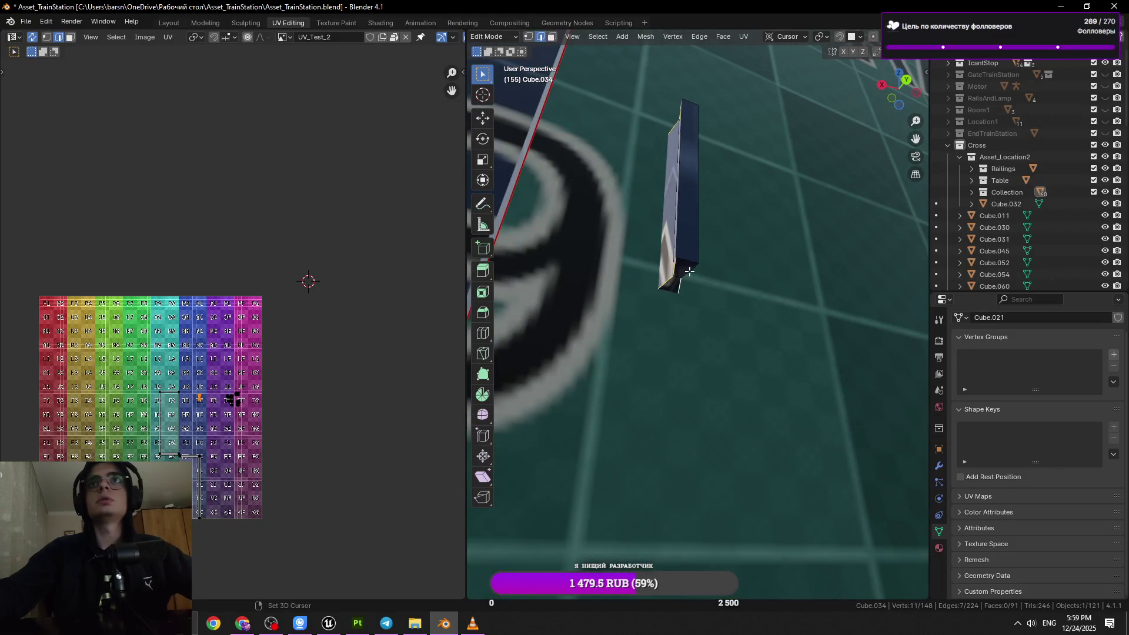
right_click(686, 270)
left_click(654, 455)
mouse_move(654, 456)
middle_mouse_down()
mouse_move(694, 372)
mouse_move(744, 327)
mouse_move(706, 306)
middle_mouse_up()
- Unwrap the linked bar along its seams and move the island left of the checker texture
key("l")
scroll(694, 372, "up", 4)
key("ctrl+s")
scroll(208, 405, "up", 8)
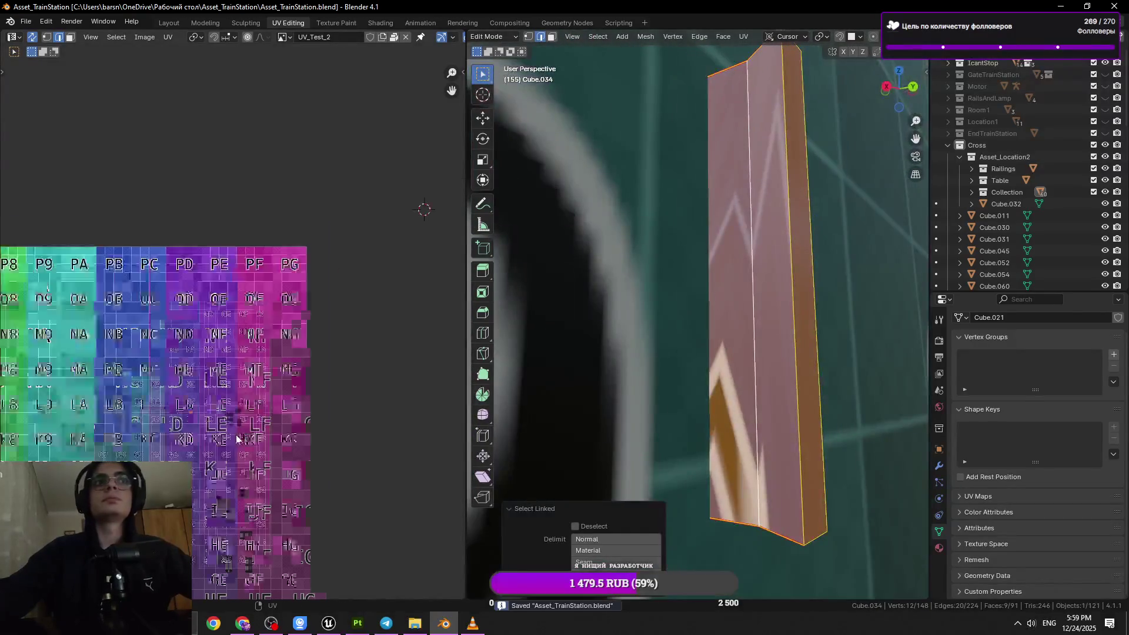
scroll(600, 307, "down", 5)
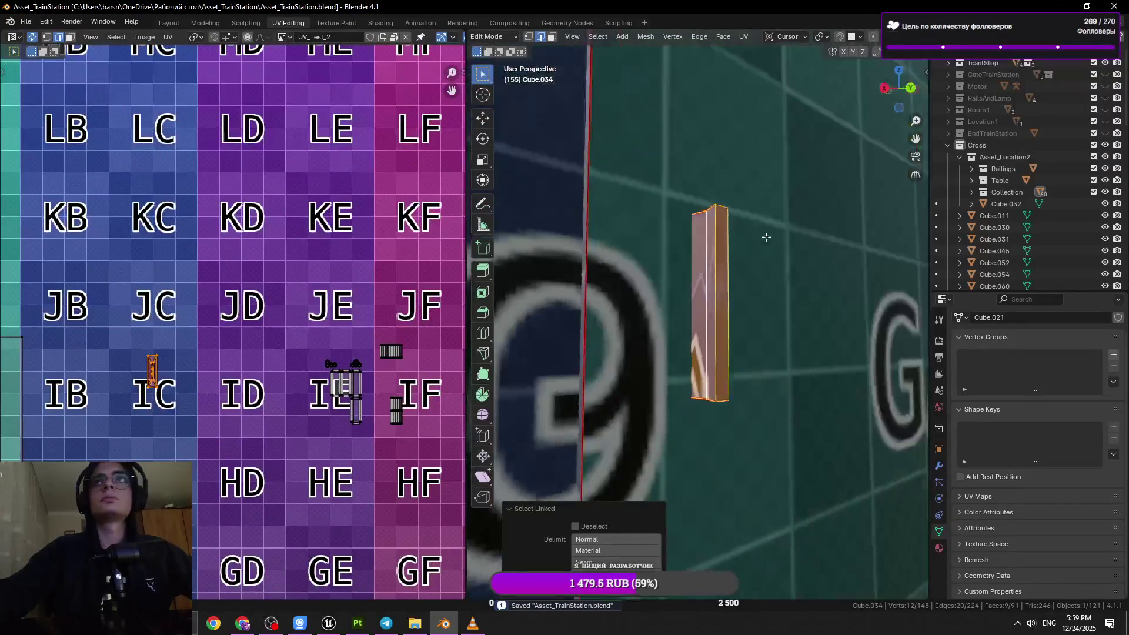
middle_click_drag(764, 234, 766, 60)
left_click(743, 36)
left_click(764, 49)
scroll(393, 316, "down", 6)
left_click_drag(167, 339, 68, 356)
- Add the purple bar to Edit Mode, select its linked mesh, and frame its UVs
middle_click_drag(617, 329, 667, 328)
key("Tab")
left_click(656, 300, "shift")
key("Tab")
left_click(652, 316)
key("l")
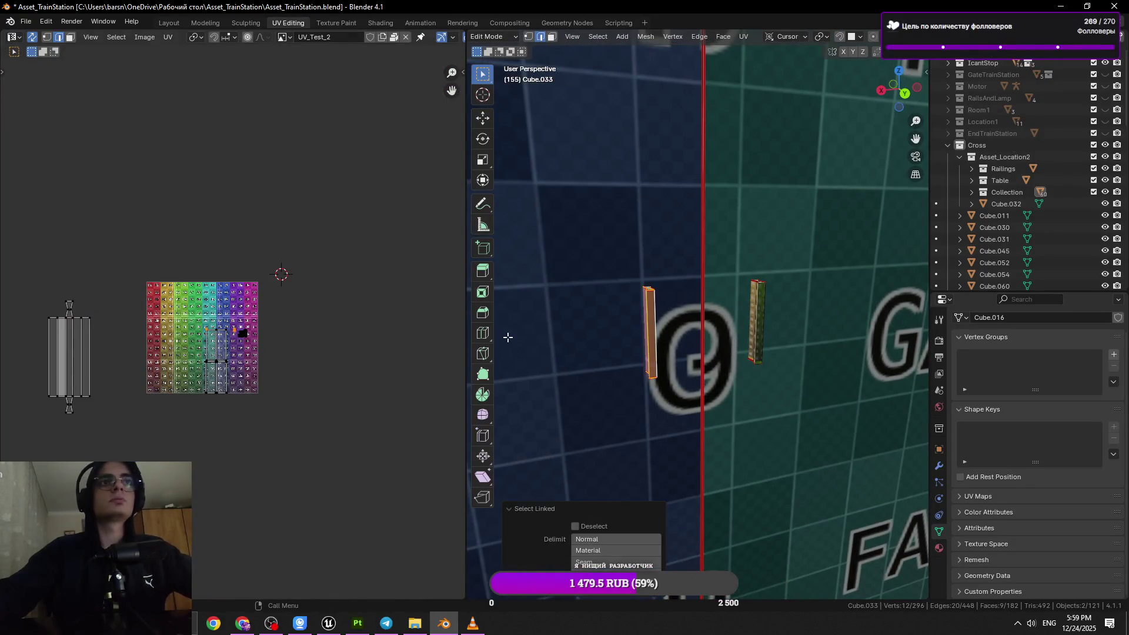
key("KP_Decimal")
- Inspect the yellow bar's seam edges up close and reselect the whole linked purple bar
scroll(660, 330, "up", 4)
mouse_move(661, 330)
middle_mouse_down()
mouse_move(643, 292)
mouse_move(677, 294)
middle_mouse_up()
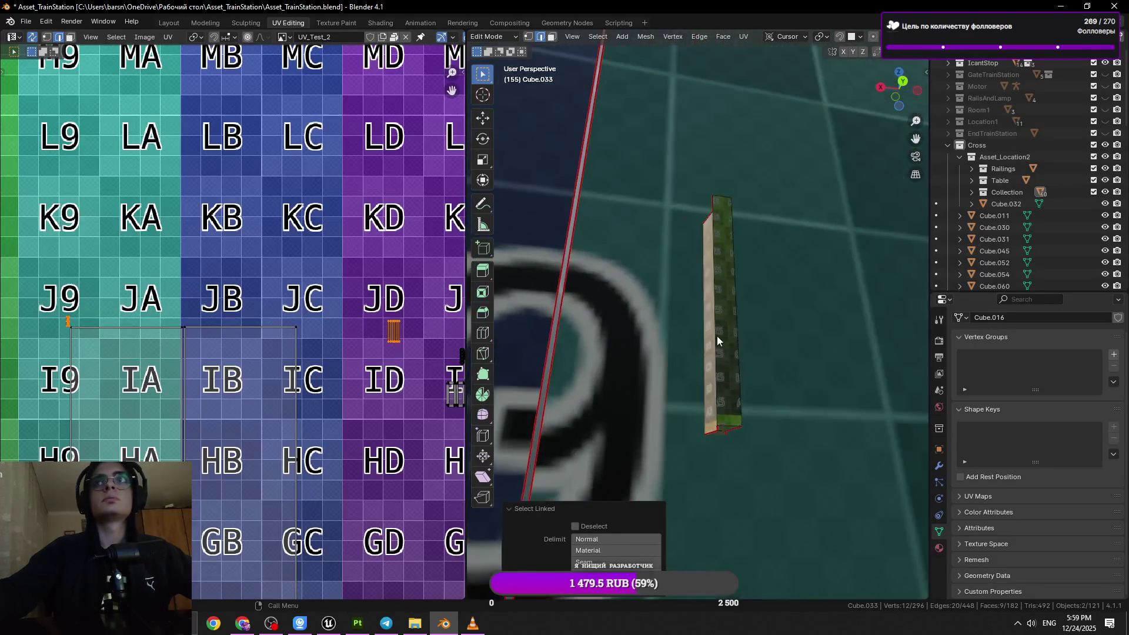
left_click(720, 277)
key("KP_Decimal")
mouse_move(828, 416)
middle_mouse_down()
mouse_move(766, 351)
mouse_move(776, 339)
mouse_move(725, 345)
mouse_move(679, 298)
middle_mouse_up()
scroll(679, 298, "down", 3)
left_click(606, 276)
key("l")
scroll(361, 291, "down", 4)
scroll(361, 292, "down", 2)
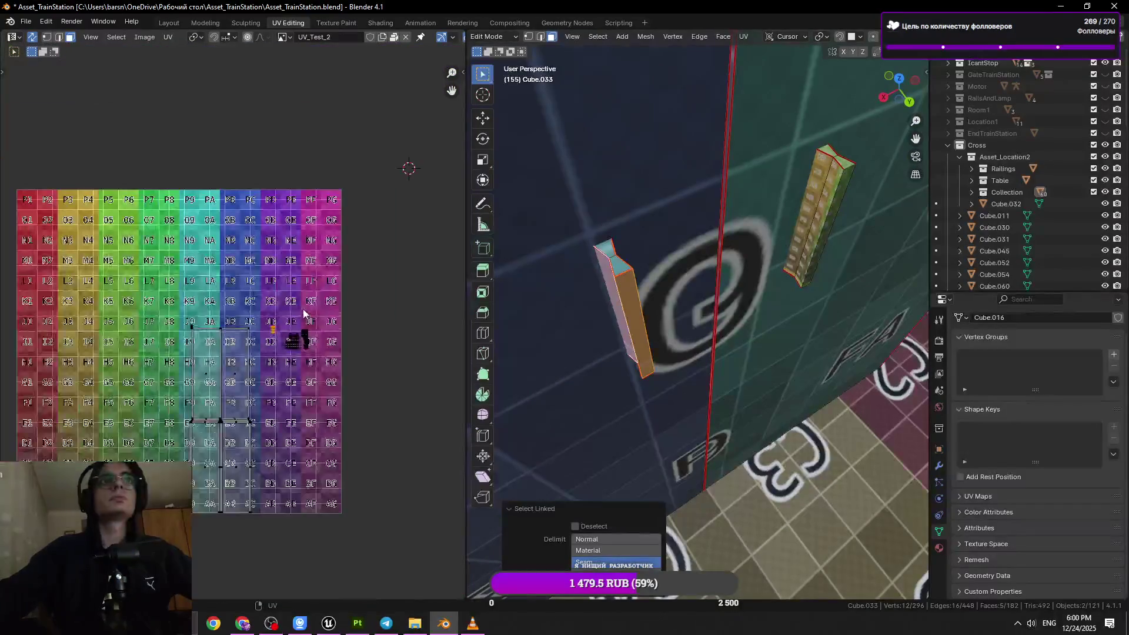
- Select all of the yellow bar's UV islands, scale them down, and save
left_click(824, 212)
key("l")
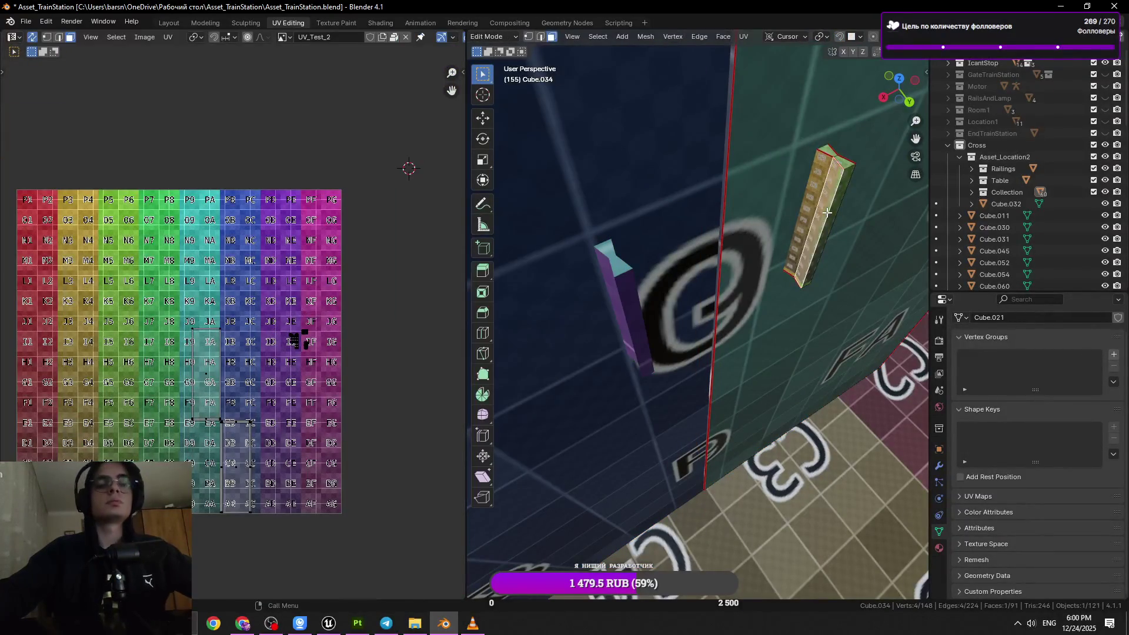
scroll(365, 288, "down", 4)
scroll(186, 289, "up", 3)
left_click_drag(133, 190, 72, 255)
key("a")
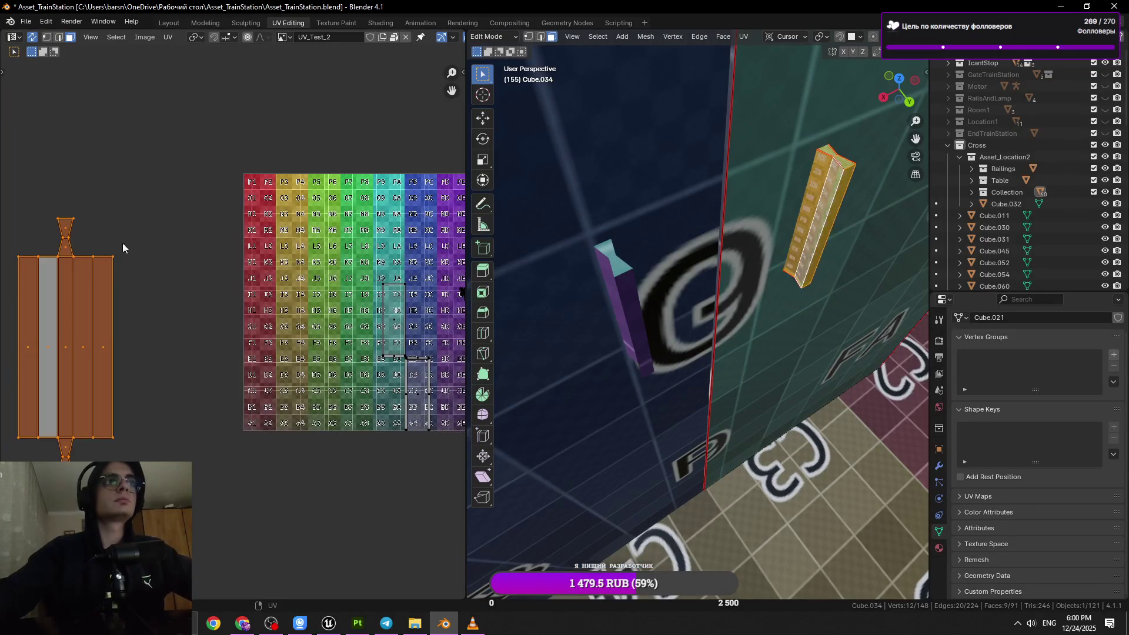
key("s")
left_click(157, 355)
key("ctrl+s")
mouse_move(182, 381)
middle_mouse_down()
mouse_move(164, 410)
mouse_move(149, 371)
middle_mouse_up()
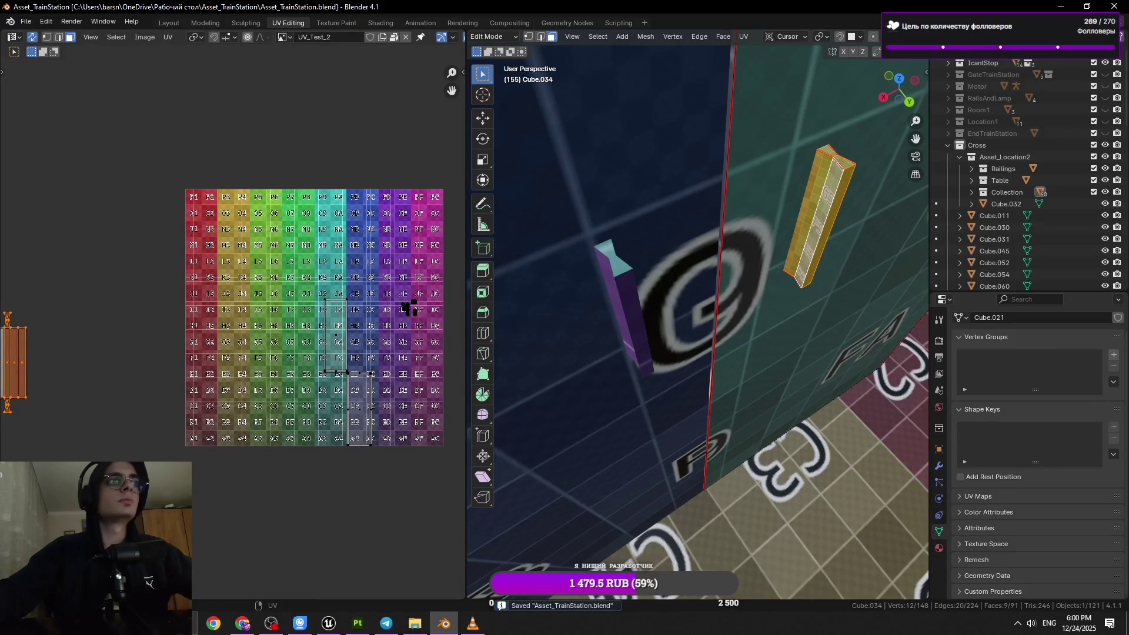
key("alt+Tab")
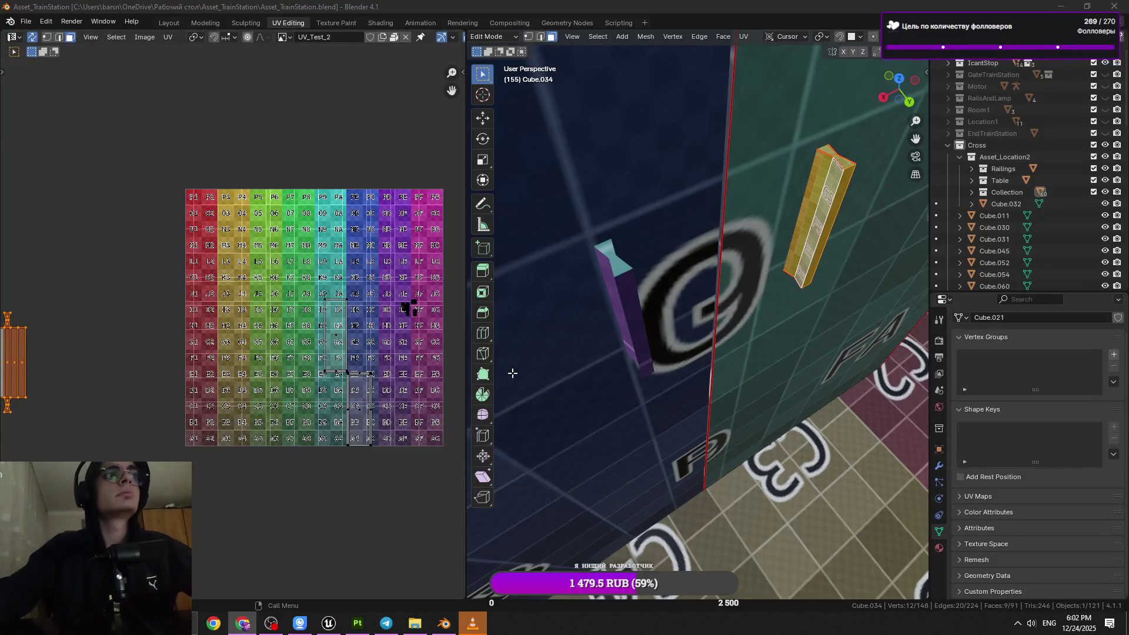
- Re-unwrap the purple piece's whole linked mesh
scroll(513, 374, "down", 2)
scroll(519, 353, "up", 5)
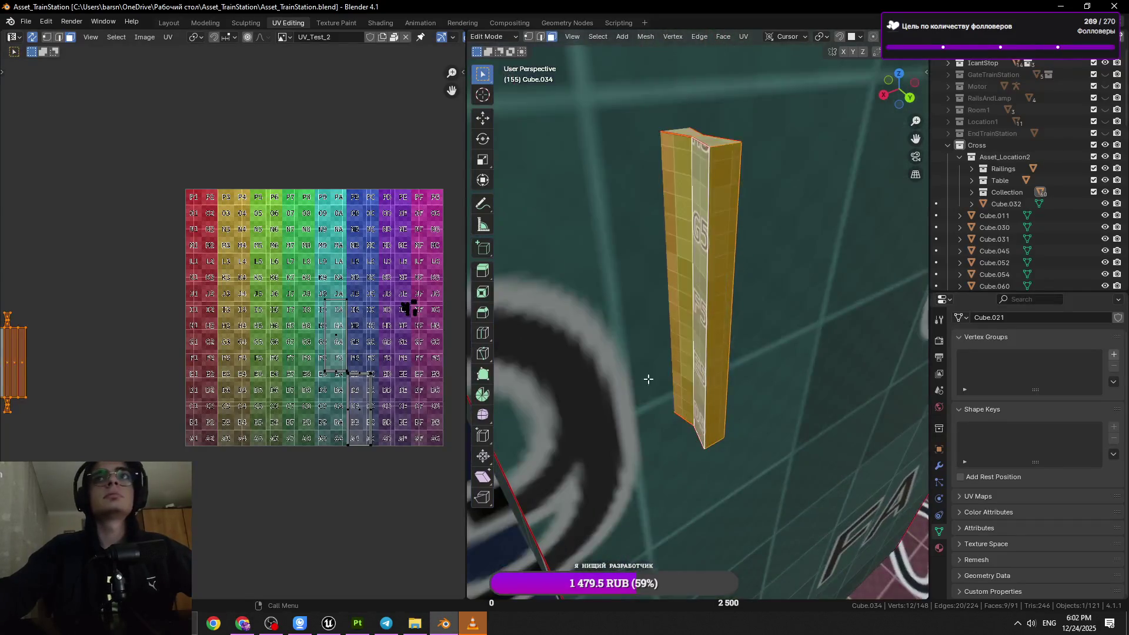
scroll(647, 376, "down", 4)
scroll(587, 346, "down", 2)
left_click(586, 346)
key("l")
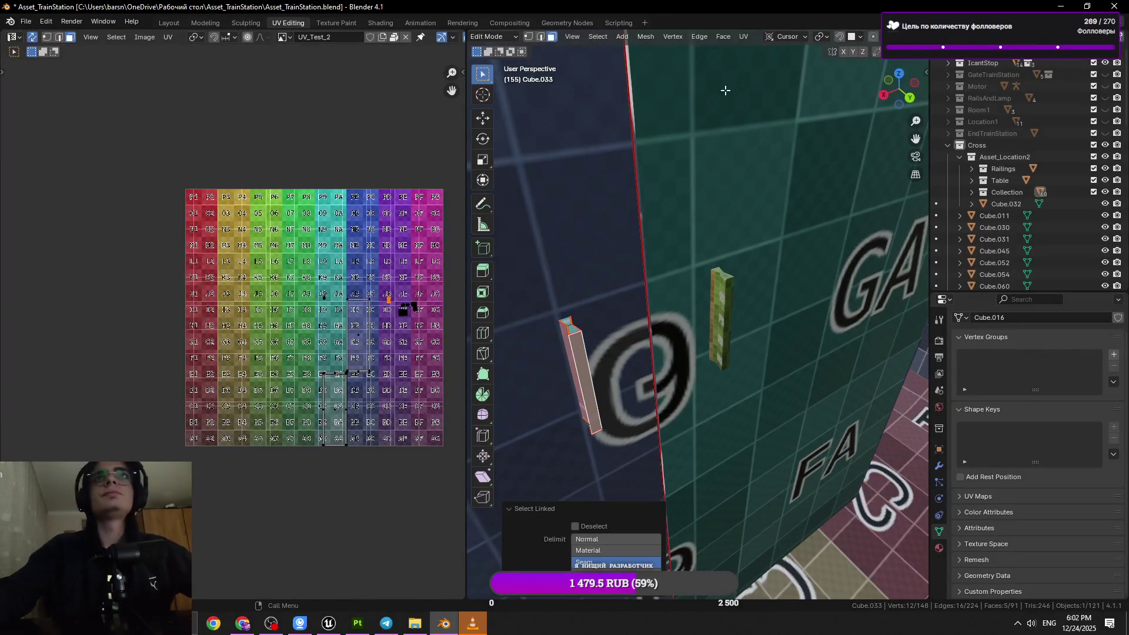
left_click(744, 36)
left_click(751, 48)
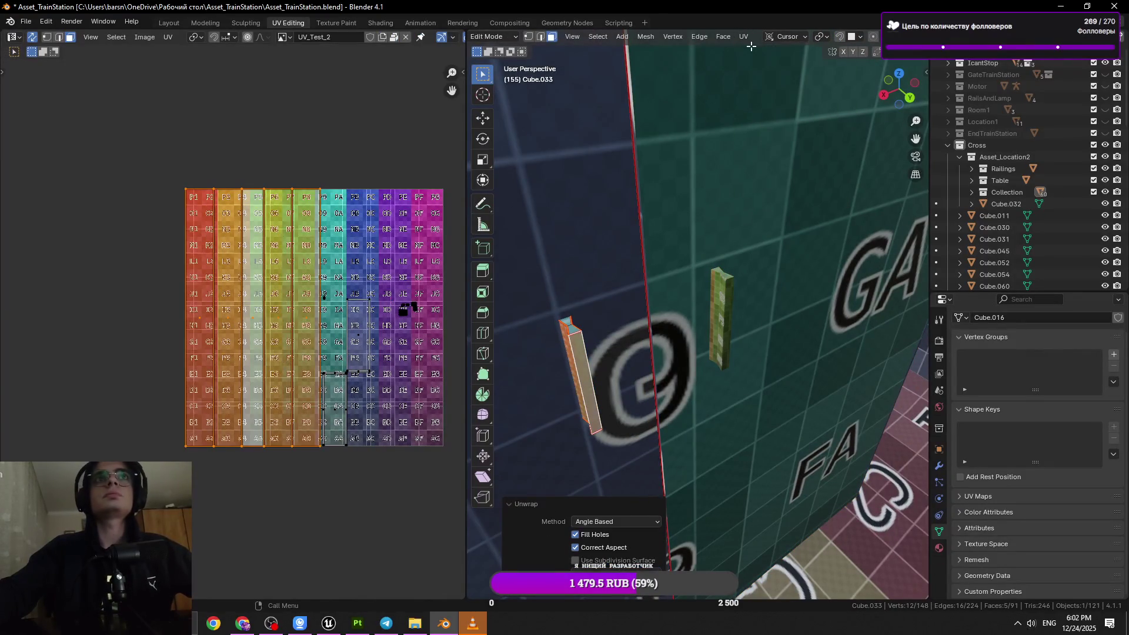
left_click(658, 270)
- Re-unwrap the yellow column's linked mesh and save the file
left_click(719, 302)
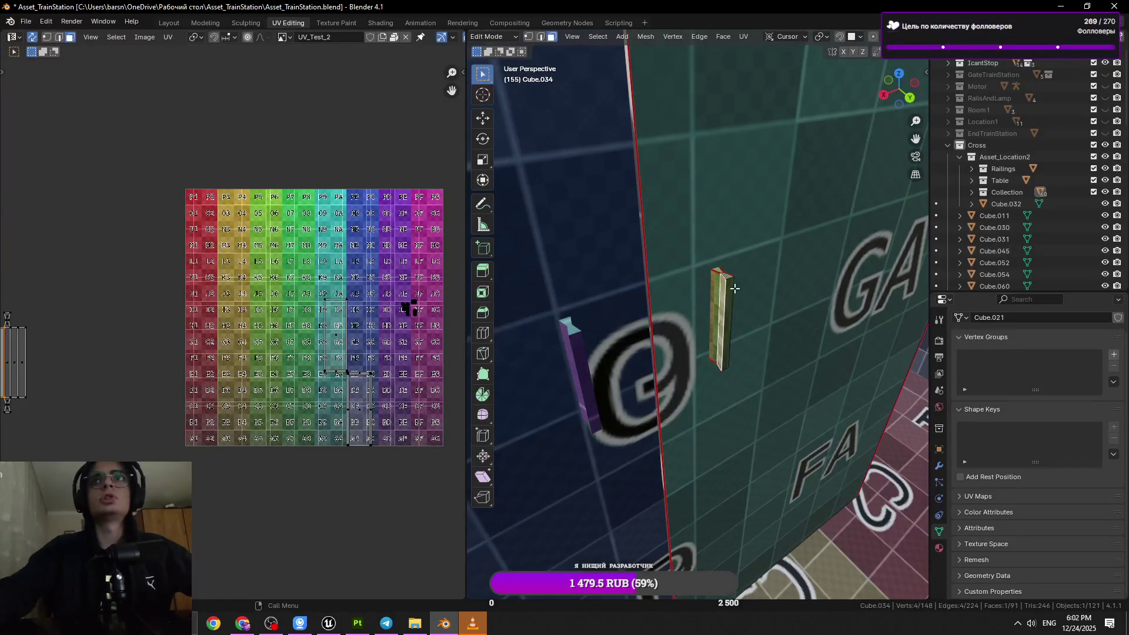
scroll(735, 288, "up", 3)
scroll(698, 295, "down", 3)
middle_click_drag(699, 295, 708, 284)
key("l")
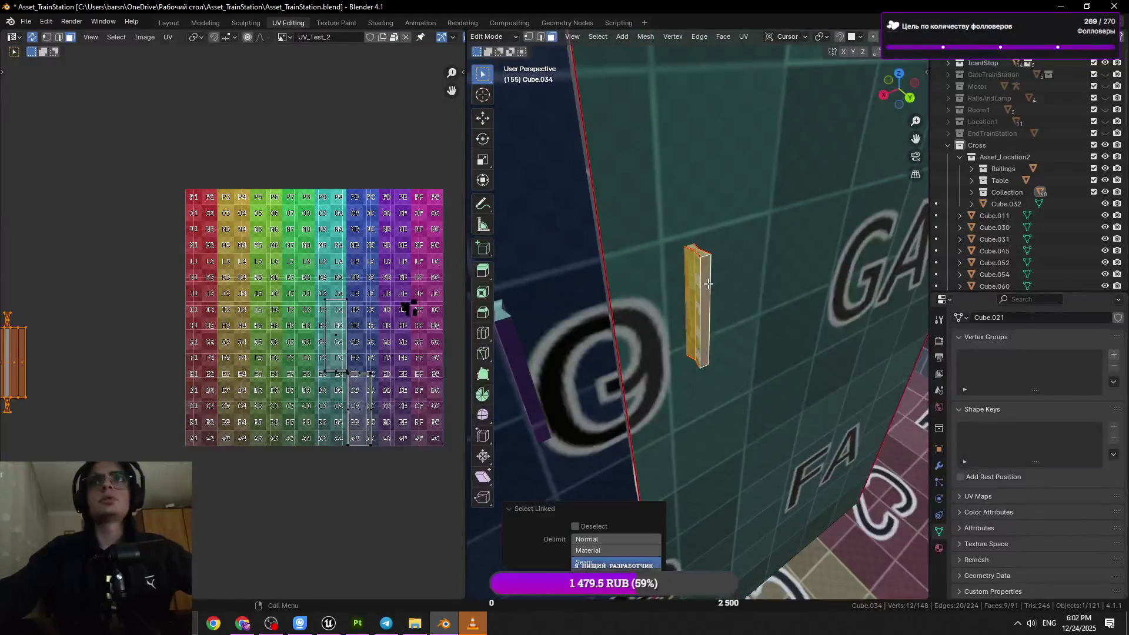
left_click(744, 36)
left_click(762, 57)
key("ctrl+s")
middle_click_drag(676, 188, 598, 272)
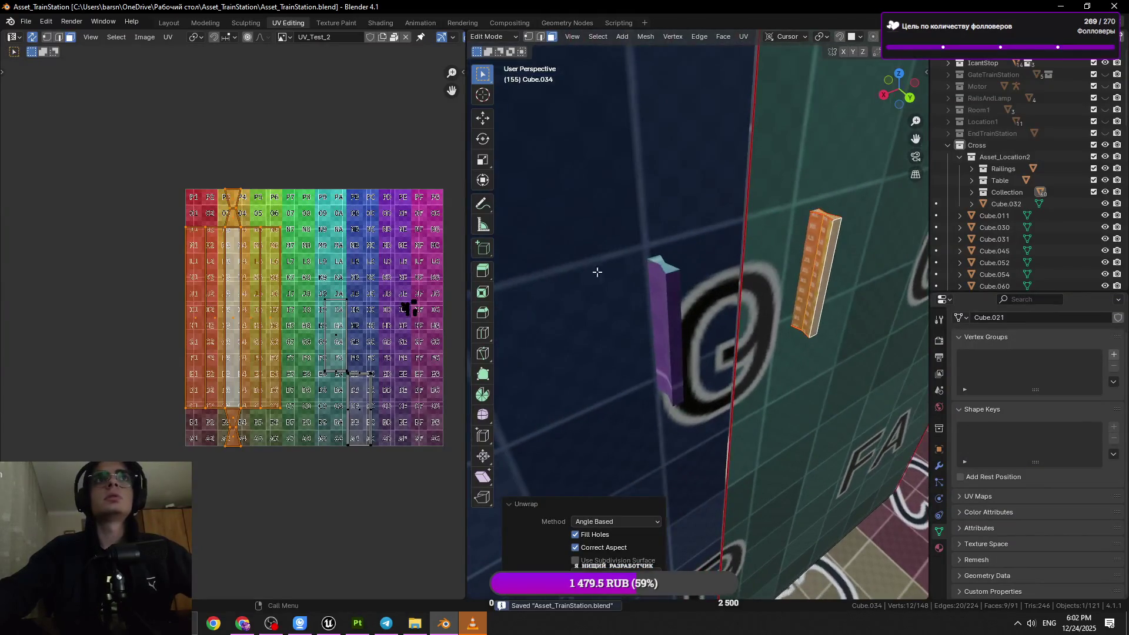
- Select the purple piece, then frame the UVs of the column's top face
left_click(676, 284)
scroll(676, 284, "up", 2)
key("l")
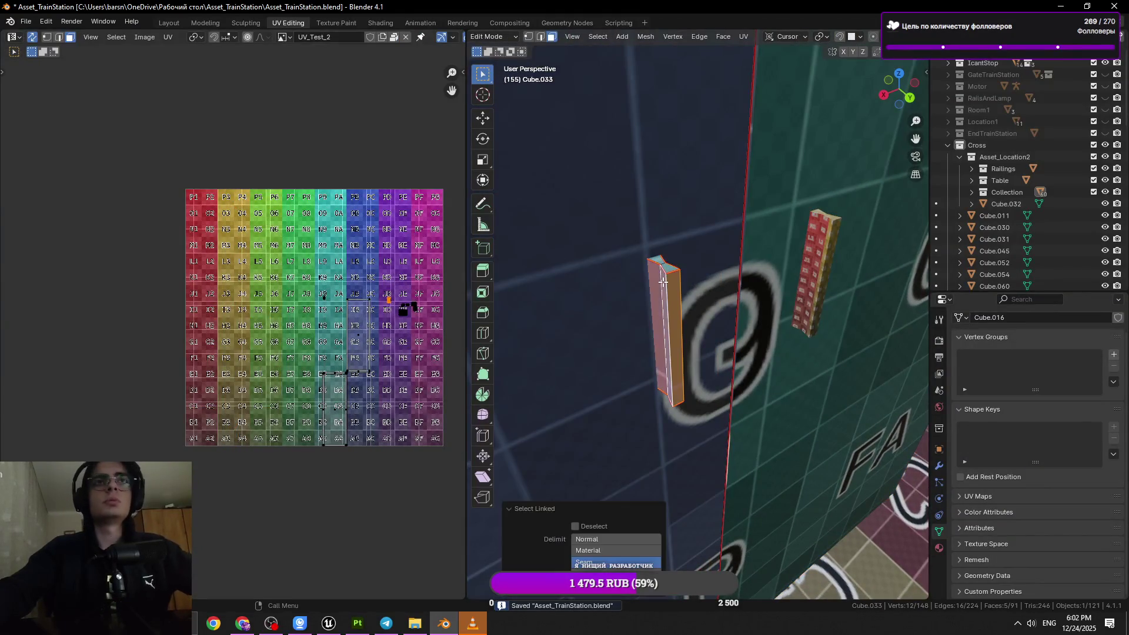
scroll(665, 277, "up", 2)
middle_click_drag(665, 277, 654, 320)
left_click(653, 327)
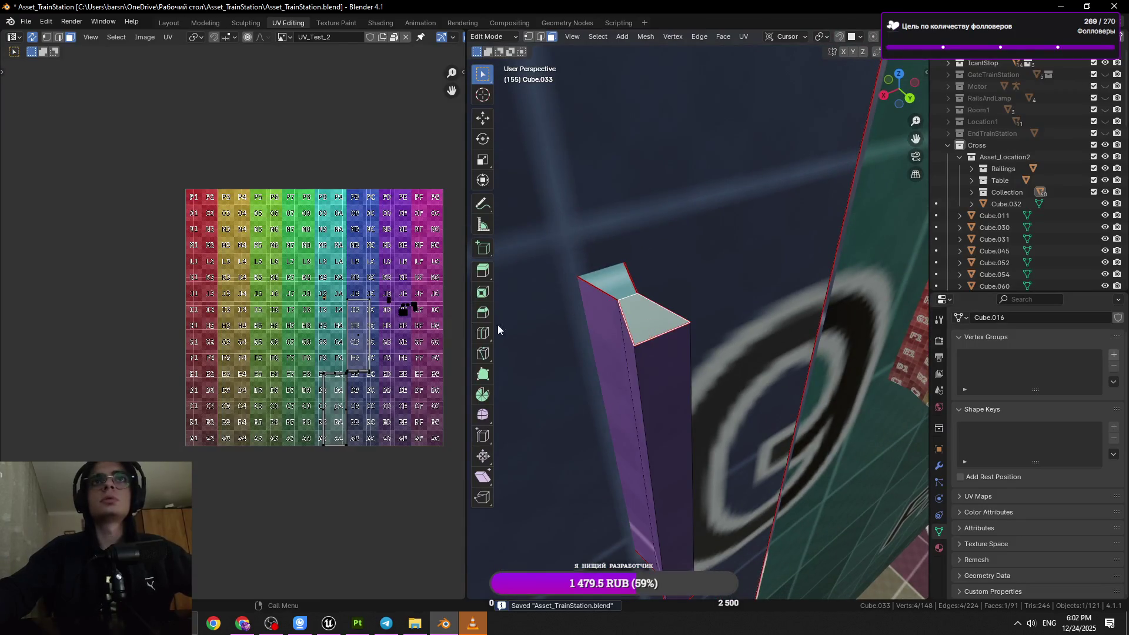
key("KP_Decimal")
- Select the yellow column's whole linked mesh
scroll(364, 315, "down", 10)
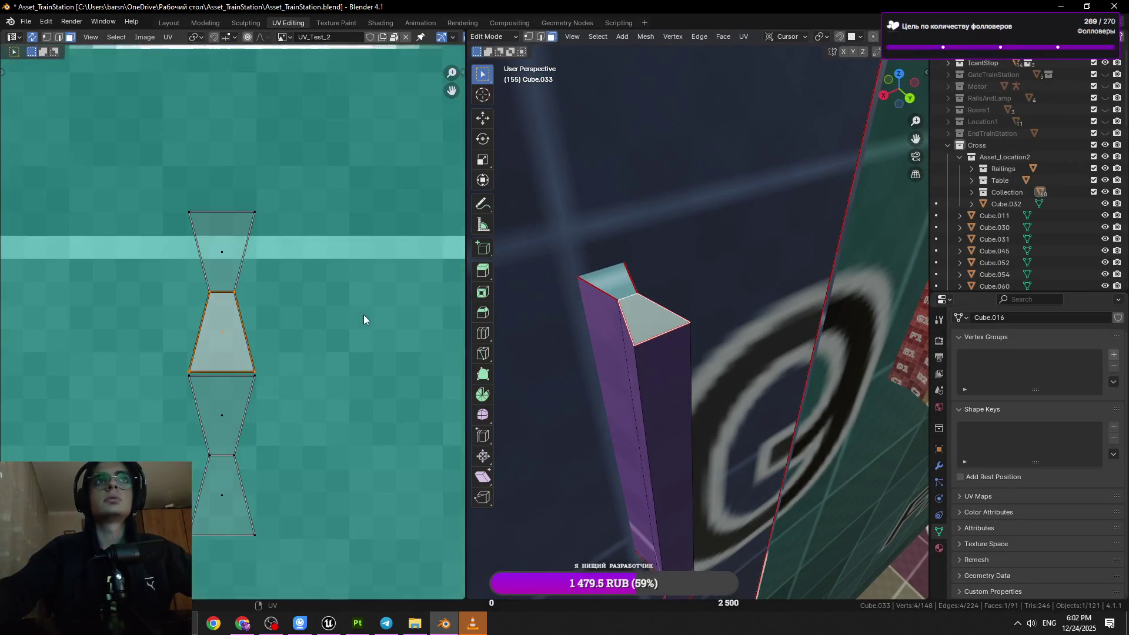
scroll(280, 351, "down", 3)
scroll(765, 294, "down", 5)
left_click(825, 277)
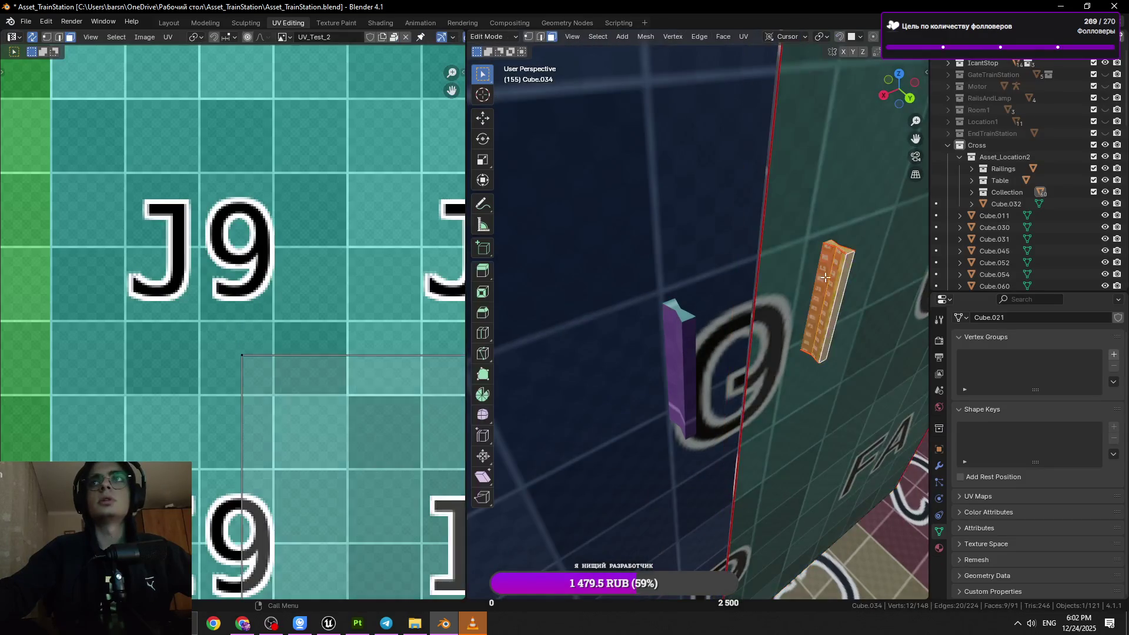
key("l")
scroll(255, 323, "down", 5)
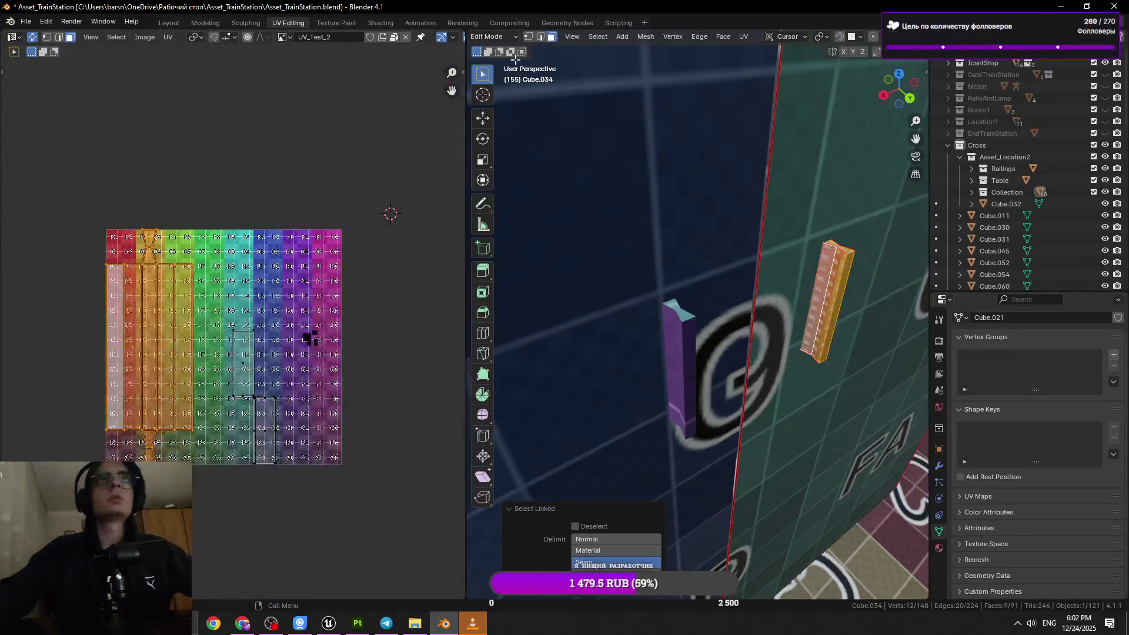
- Move the top hourglass UV piece up beside the grid, select the five strips, and save
left_click(76, 304)
middle_click_drag(77, 305, 190, 322)
left_click_drag(170, 219, 80, 278)
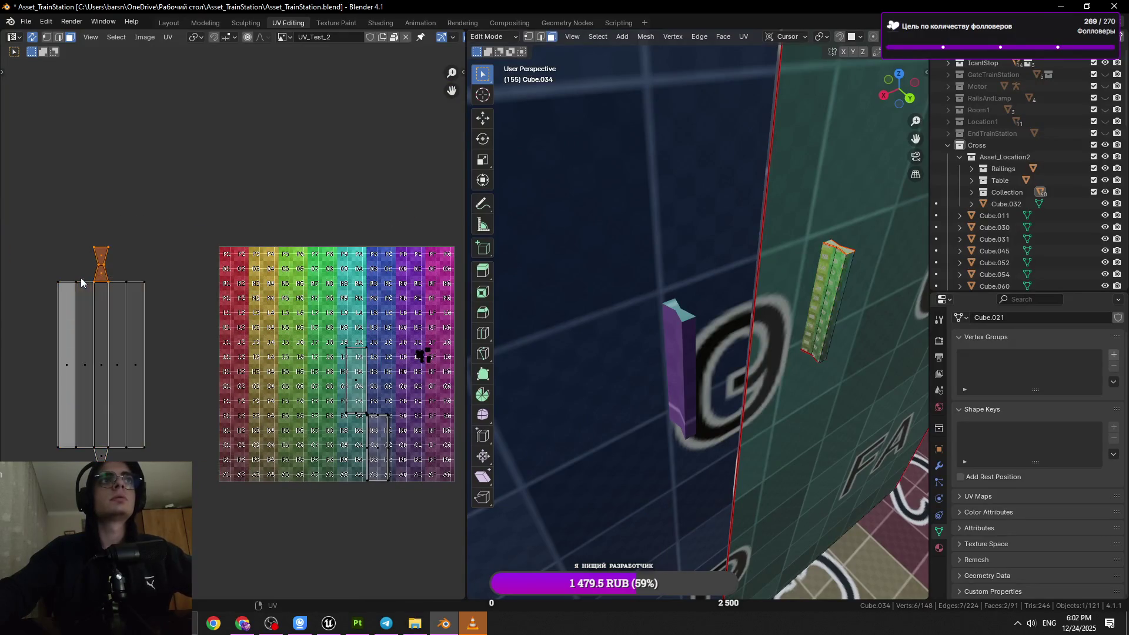
key("g")
left_click(108, 259)
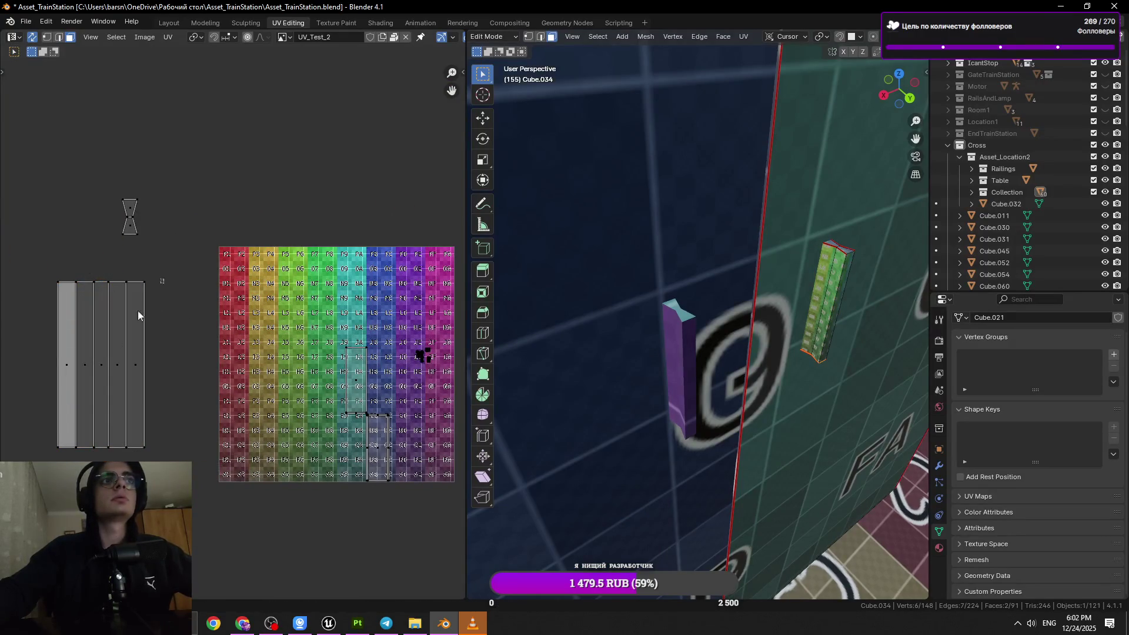
left_click_drag(160, 277, 26, 453)
key("ctrl+s")
- Add the purple piece and resize the hourglass UV islands into place
middle_click_drag(284, 413, 250, 404)
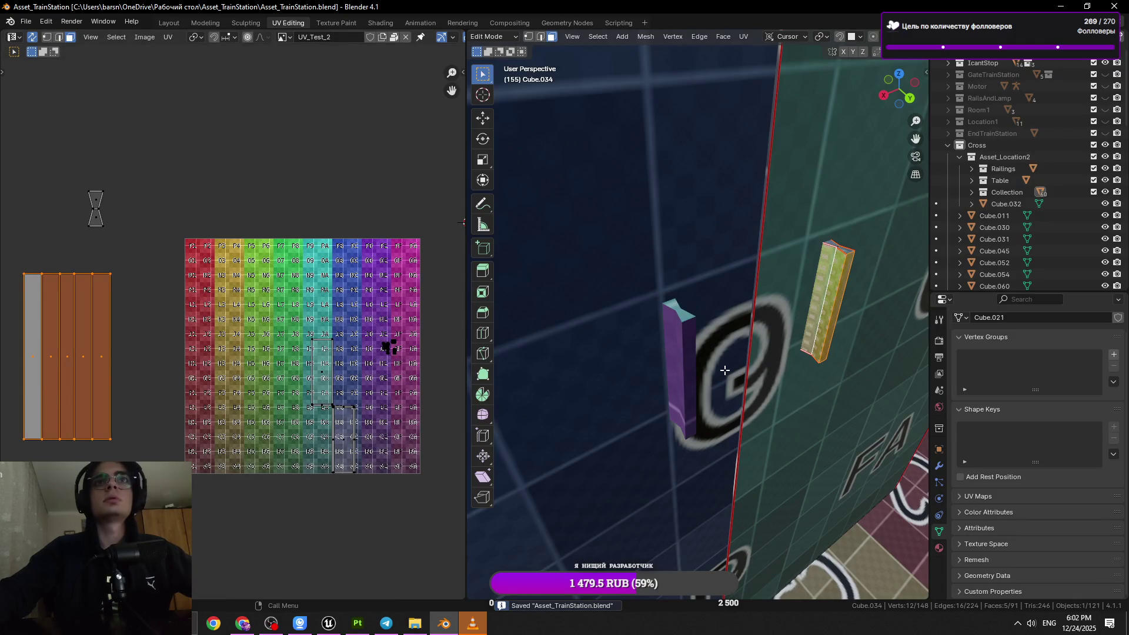
scroll(694, 329, "down", 4)
scroll(696, 341, "up", 2)
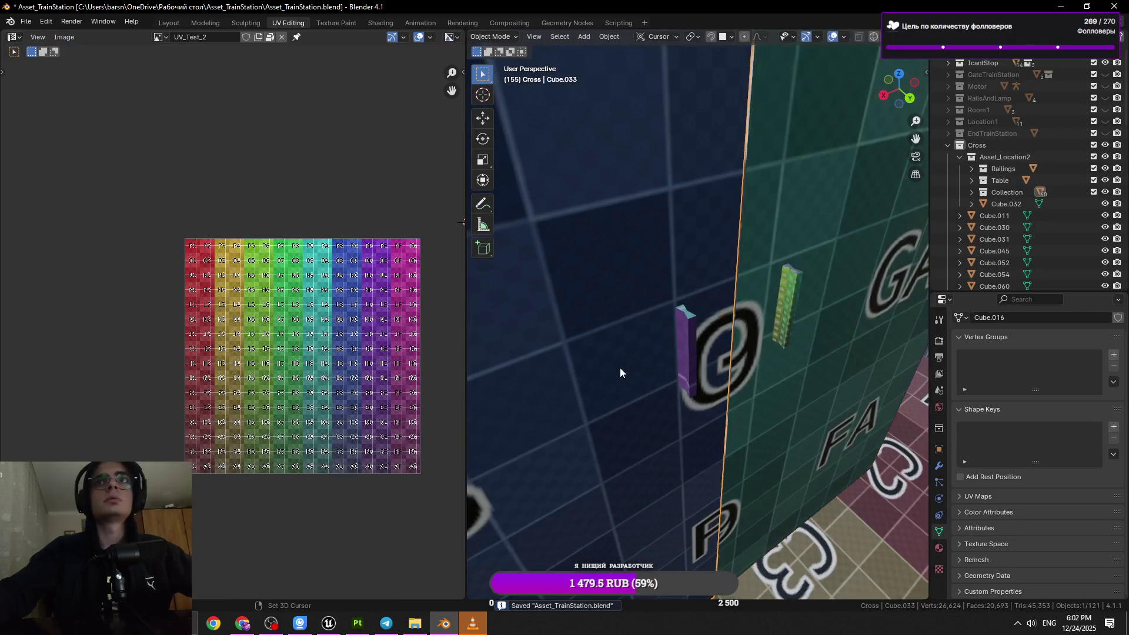
left_click(685, 335, "shift")
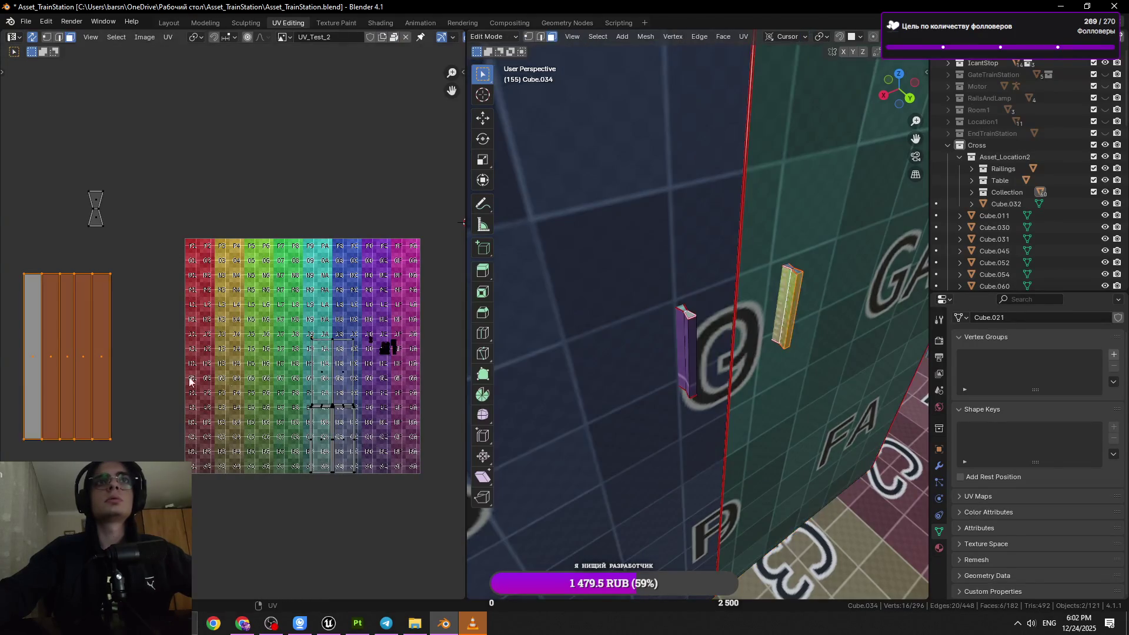
left_click(94, 209)
key("s")
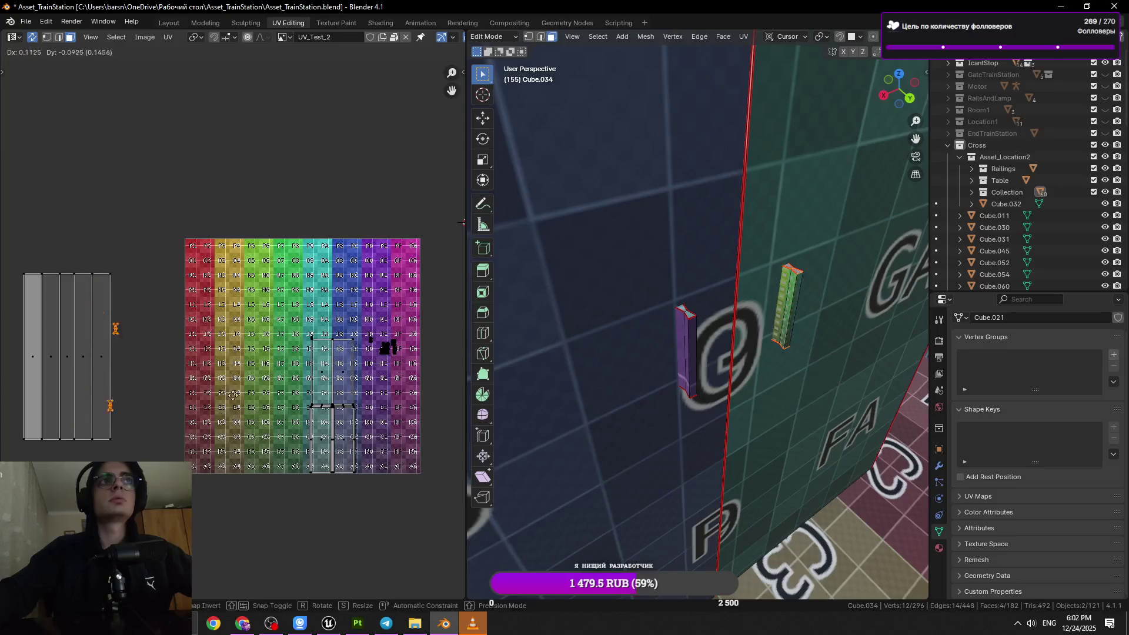
left_click(330, 371)
scroll(333, 362, "up", 8)
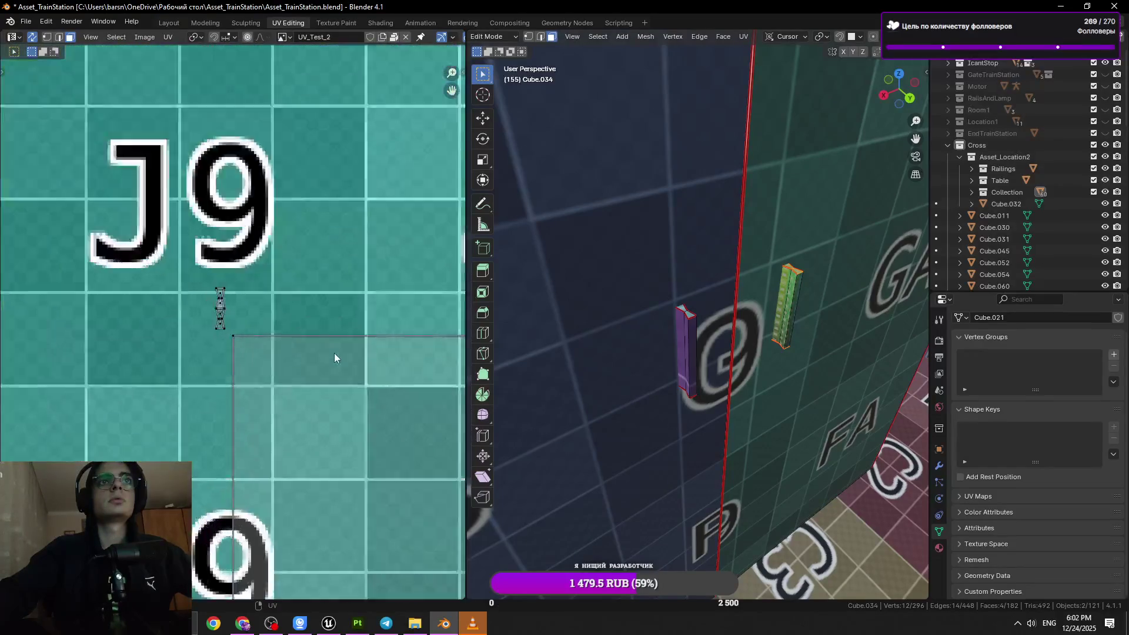
scroll(334, 357, "down", 5)
key("s")
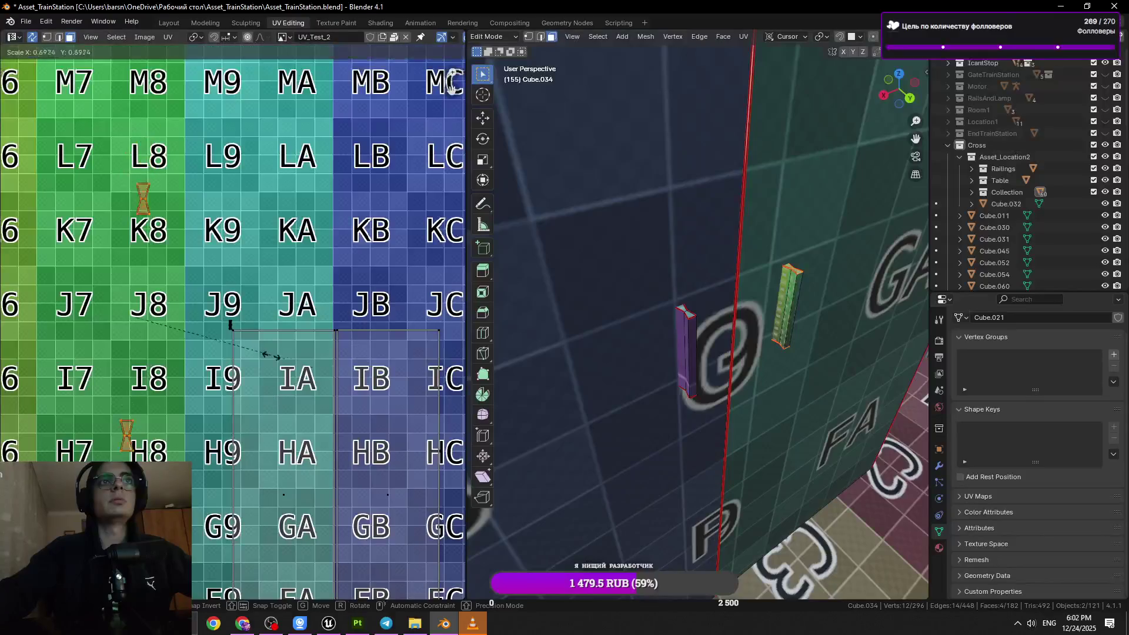
left_click(175, 327)
- Move and scale the orange UV island onto the grey target outline
scroll(259, 359, "up", 3)
scroll(265, 354, "up", 4)
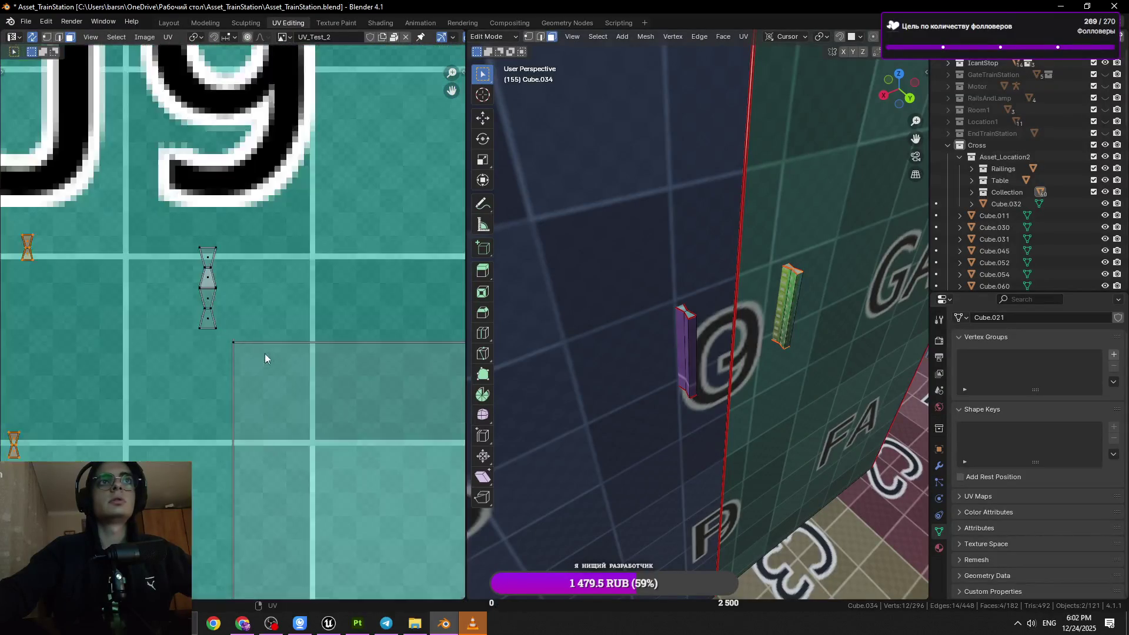
key("g")
left_click(292, 289)
scroll(294, 294, "up", 6)
key("s")
left_click(299, 407)
key("g")
left_click(372, 474)
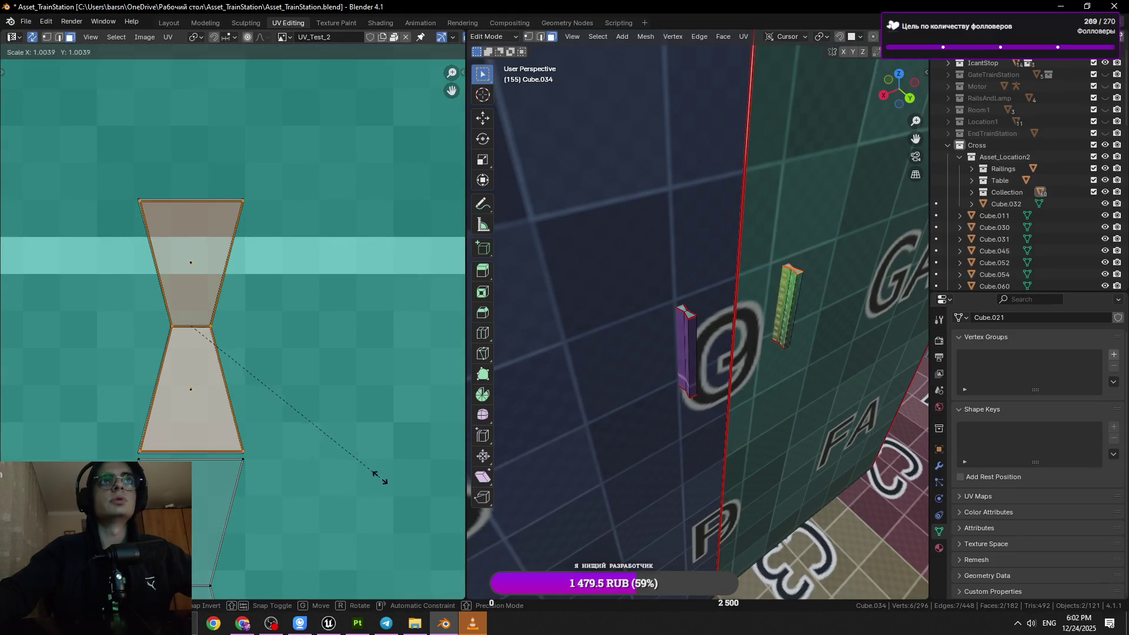
- Enlarge the orange island to fit the outline near J9 and save Asset_TrainStation.blend
scroll(399, 497, "down", 5)
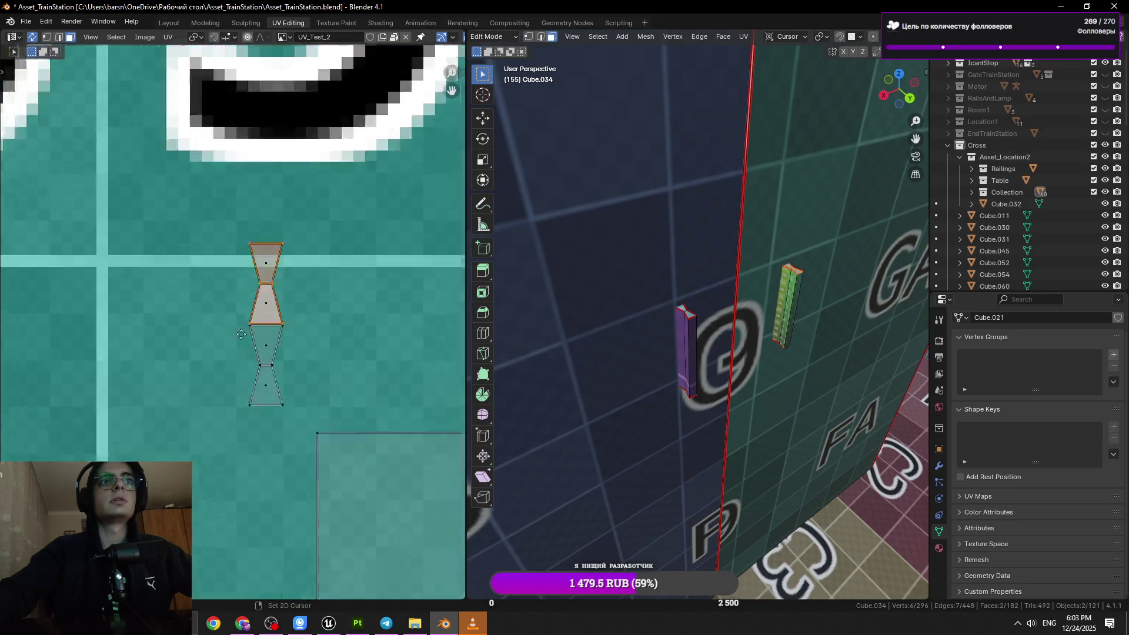
scroll(278, 353, "up", 7)
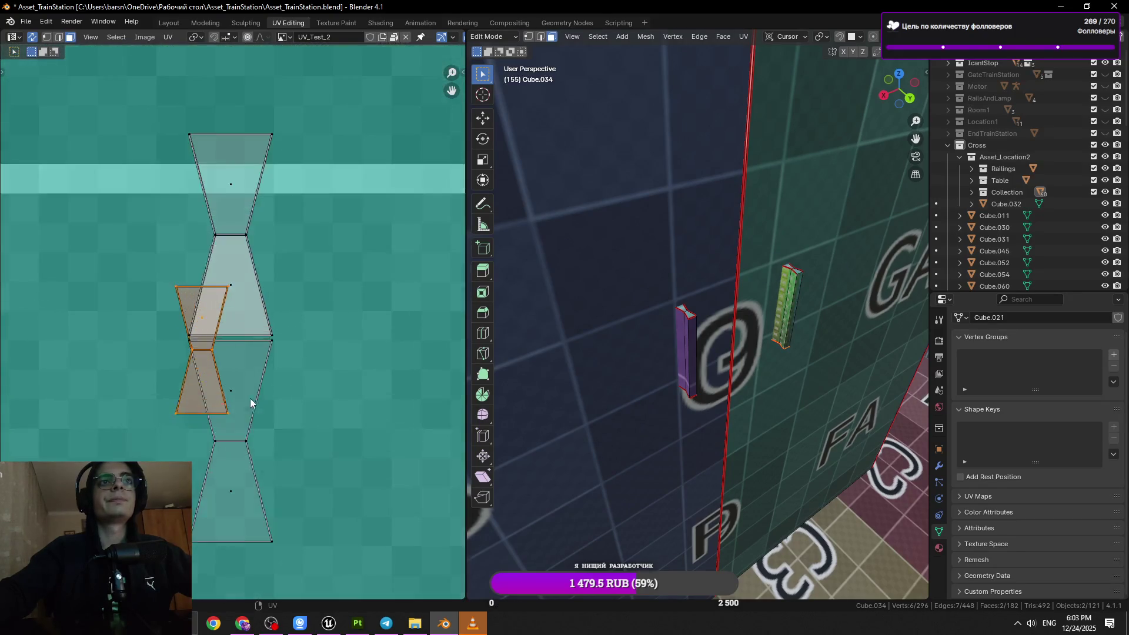
left_click(254, 430)
key("s")
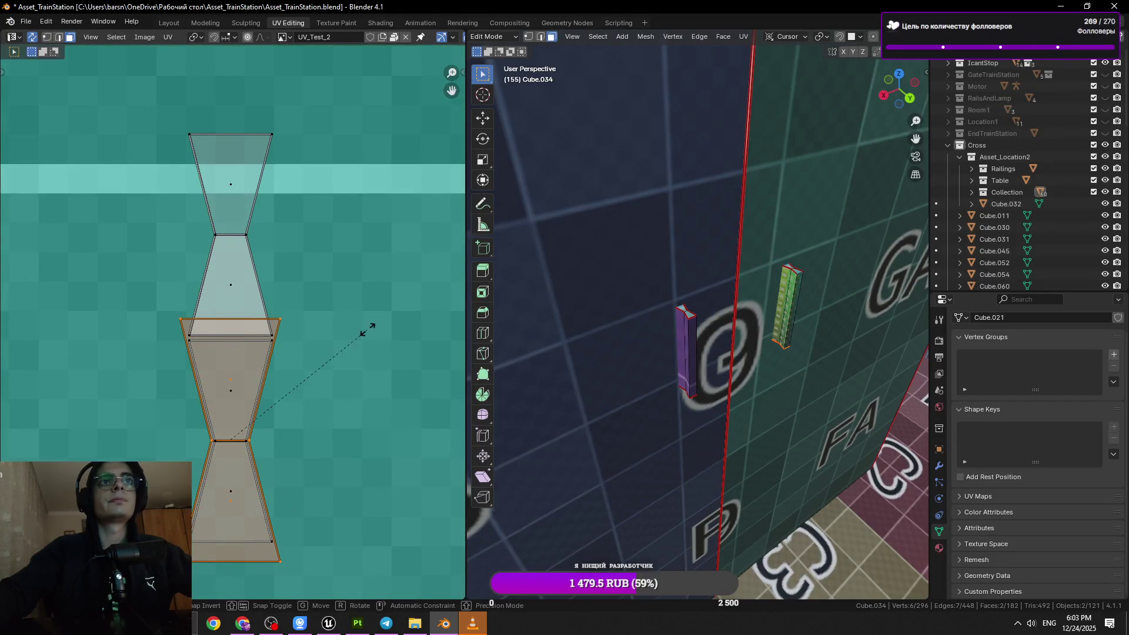
left_click(315, 386)
key("g")
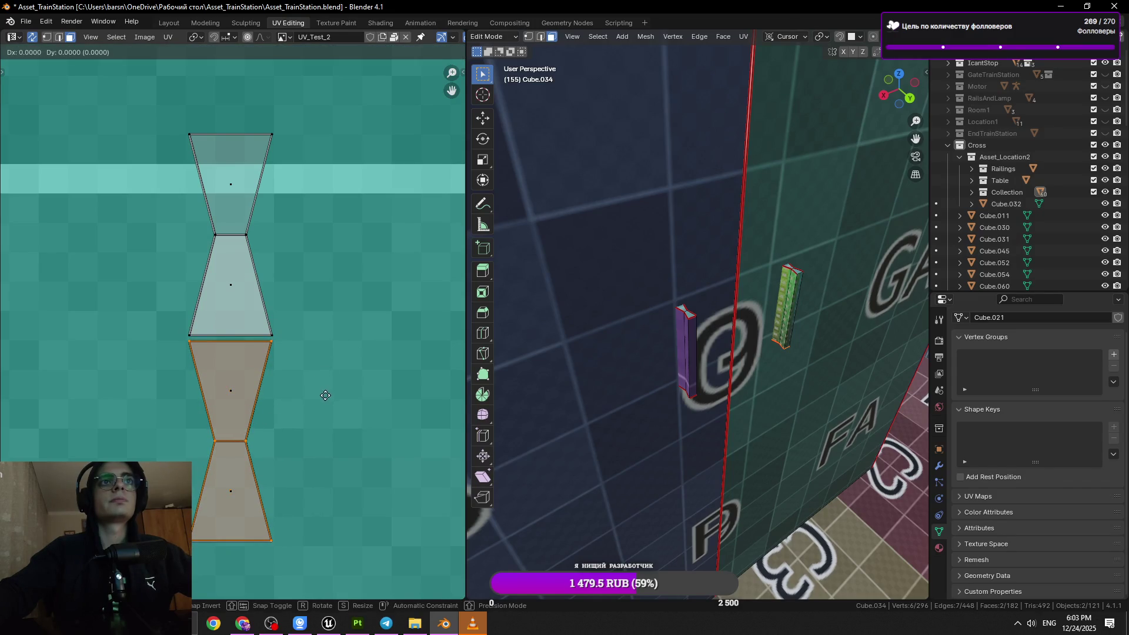
left_click(326, 396)
scroll(325, 401, "down", 8)
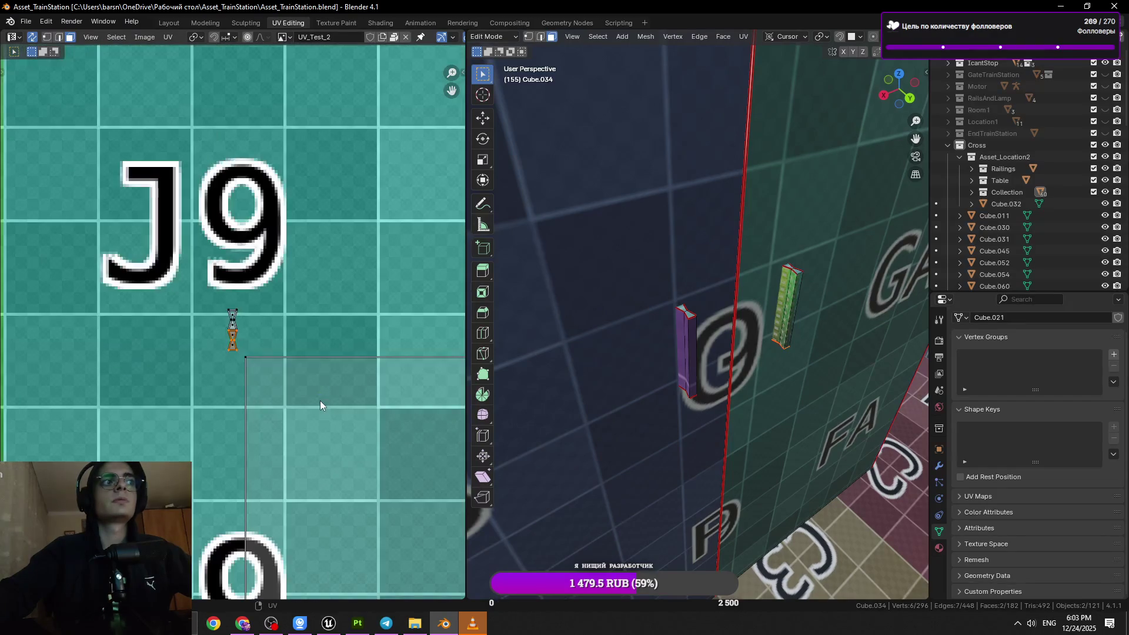
scroll(320, 400, "down", 3)
key("ctrl+s")
scroll(320, 400, "down", 10)
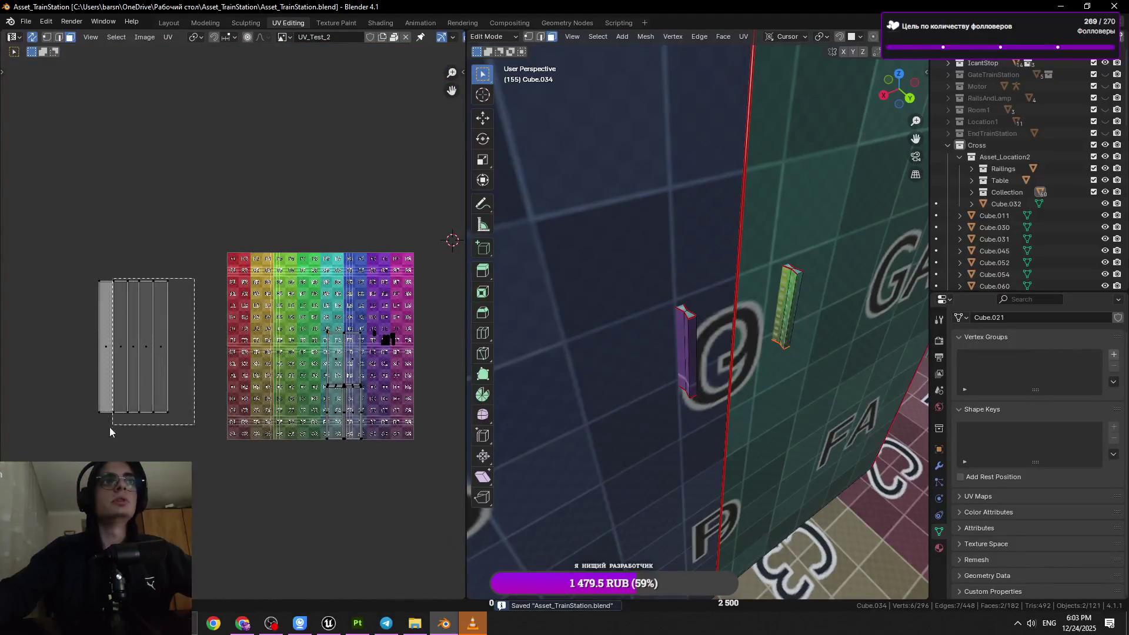
- Move the currently selected five-strip UV island onto the test texture
key("a")
key("g")
left_click(302, 421)
middle_click_drag(303, 421, 139, 422)
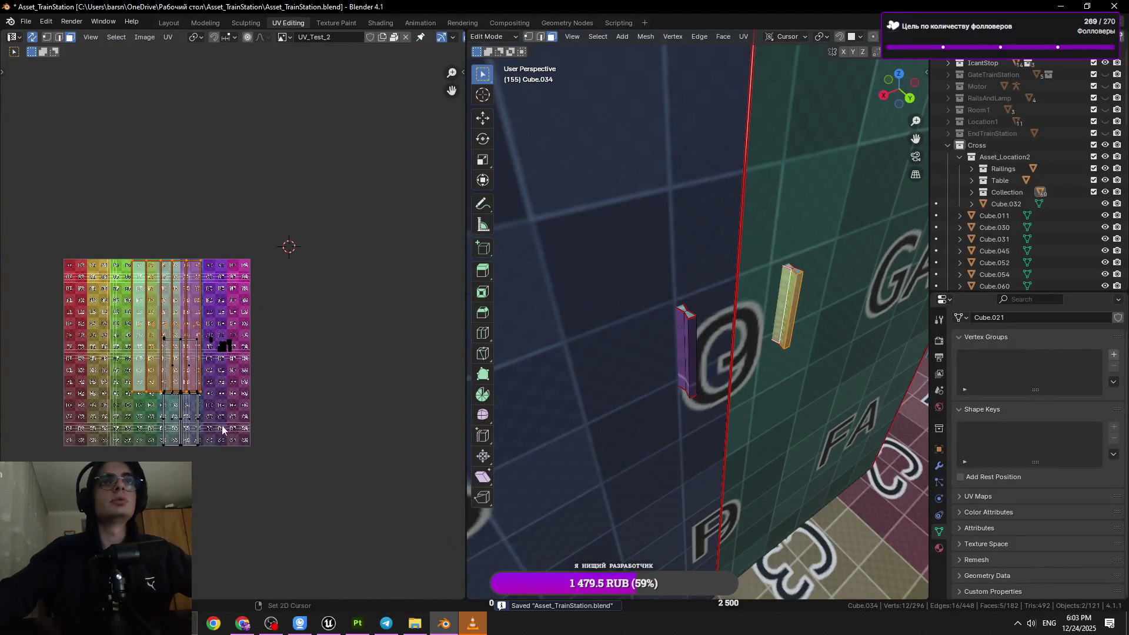
- Switch to editing the second handle, Cube.033, and display its UV island
left_click(685, 353)
scroll(685, 353, "up", 3)
left_click(422, 370)
scroll(406, 362, "up", 3)
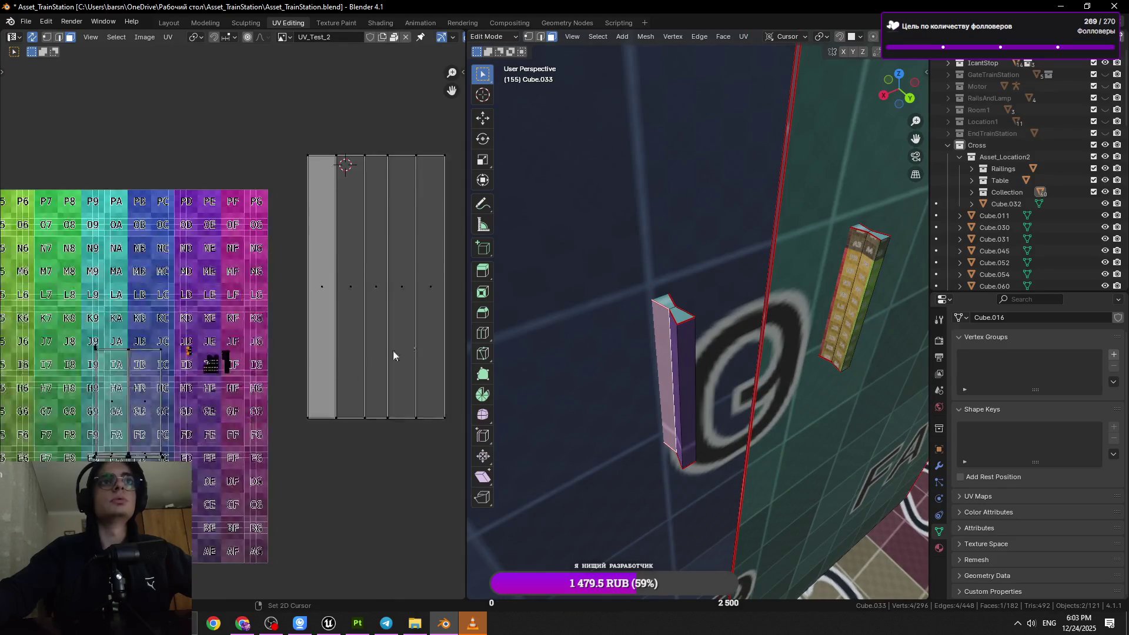
- Select Cube.033's whole five-strip island, shrink it and move it onto the JD tile
key("a")
key("s")
left_click(343, 167)
scroll(104, 399, "up", 4)
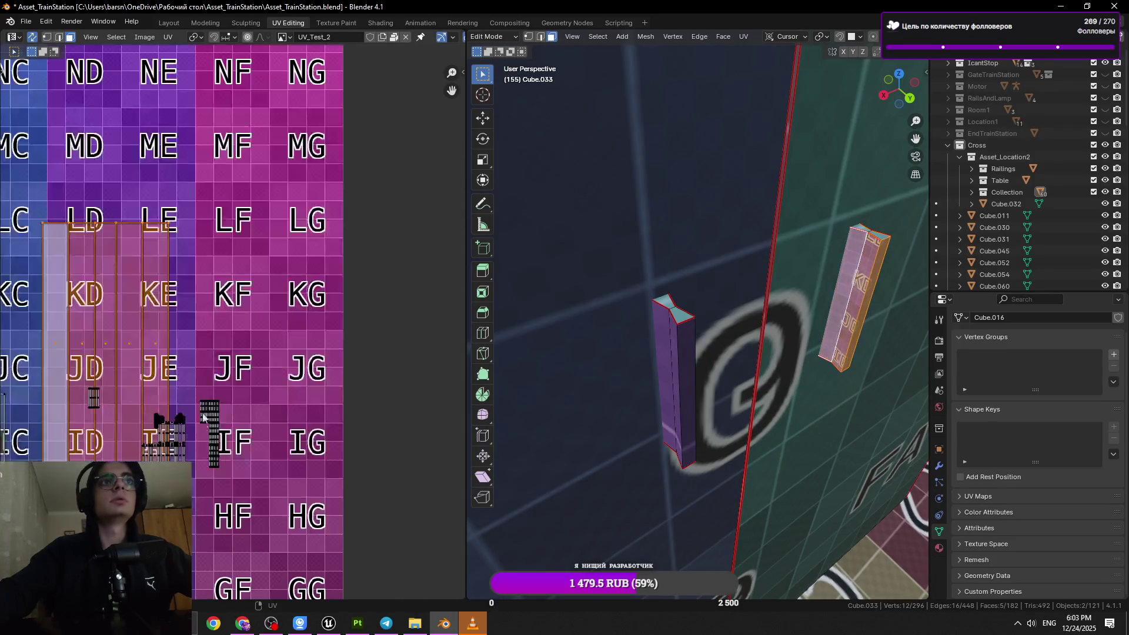
key("g")
left_click(103, 399)
scroll(104, 399, "up", 3)
key("s")
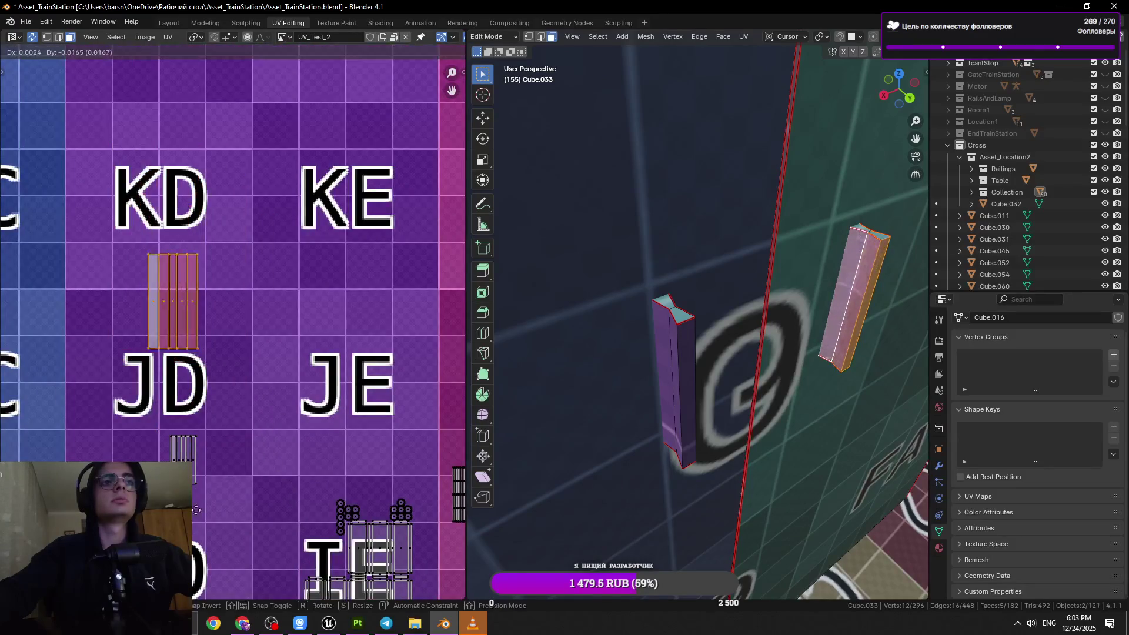
left_click(220, 515)
- Rescale the island and nudge it into place just below the JD tile
scroll(221, 516, "up", 1)
scroll(220, 515, "up", 3)
key("s")
left_click(301, 526)
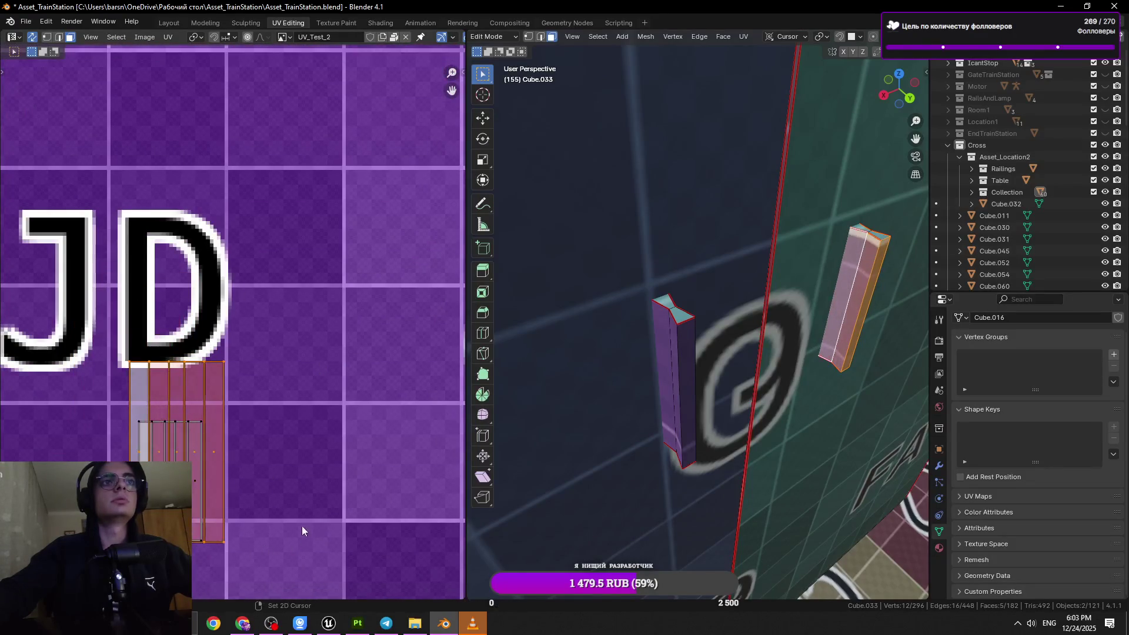
scroll(345, 478, "up", 2)
key("s")
left_click(303, 504)
middle_click_drag(303, 504, 295, 444)
key("g")
left_click(327, 495)
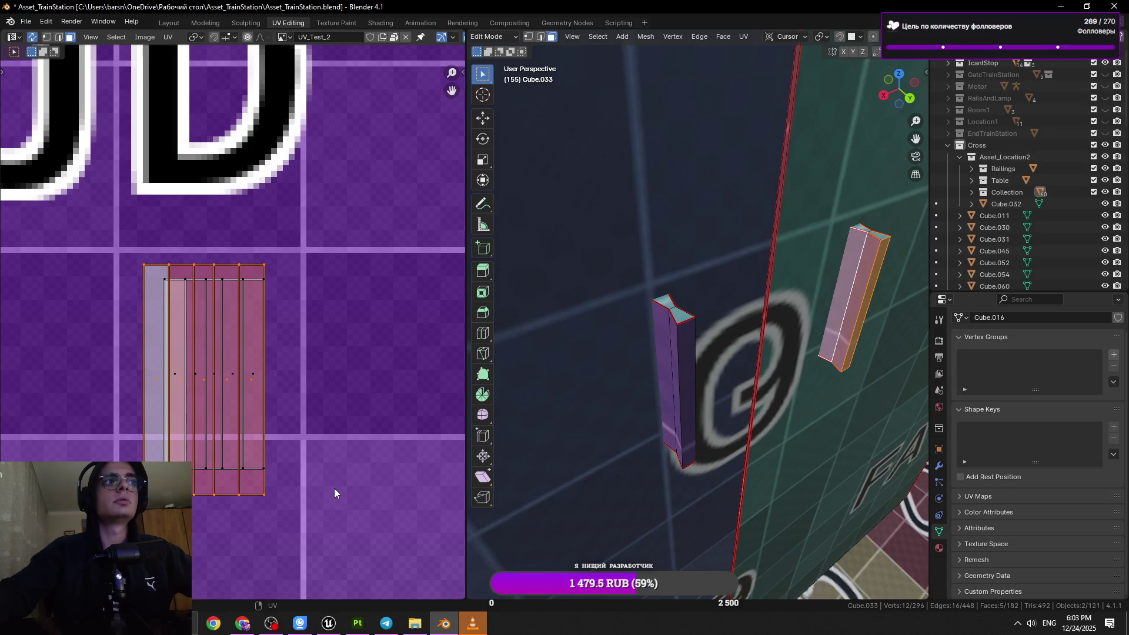
- Fine-tune the island with several small rescales, then move it to its final position
key("s")
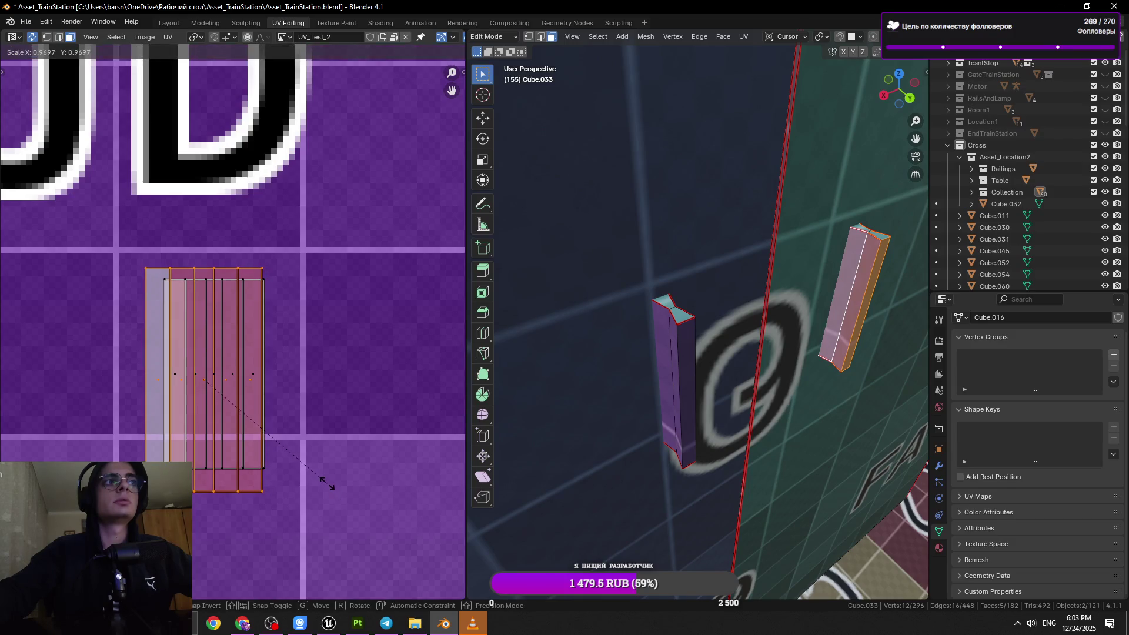
left_click(316, 480)
key("s")
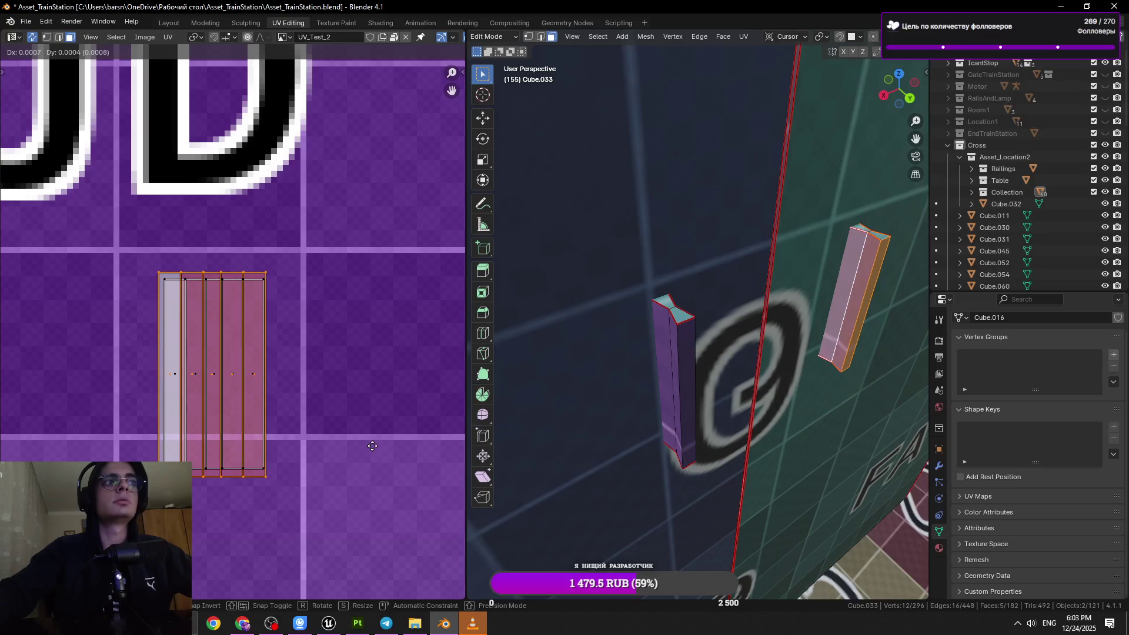
left_click(372, 446)
key("s")
left_click(362, 443)
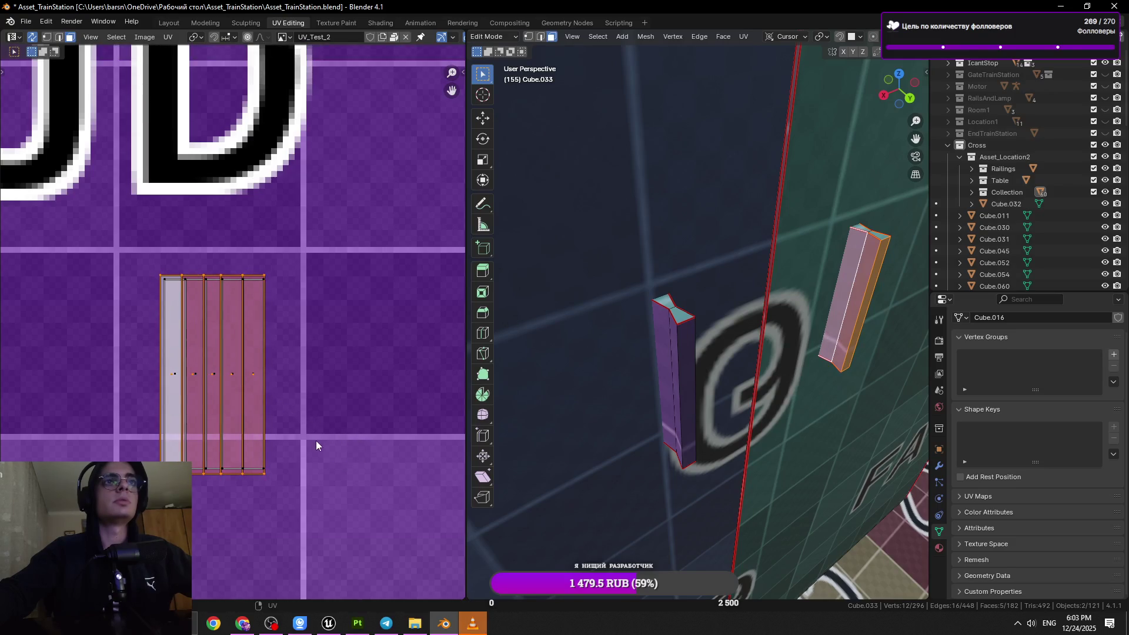
scroll(316, 440, "up", 2)
key("s")
left_click(293, 438)
key("g")
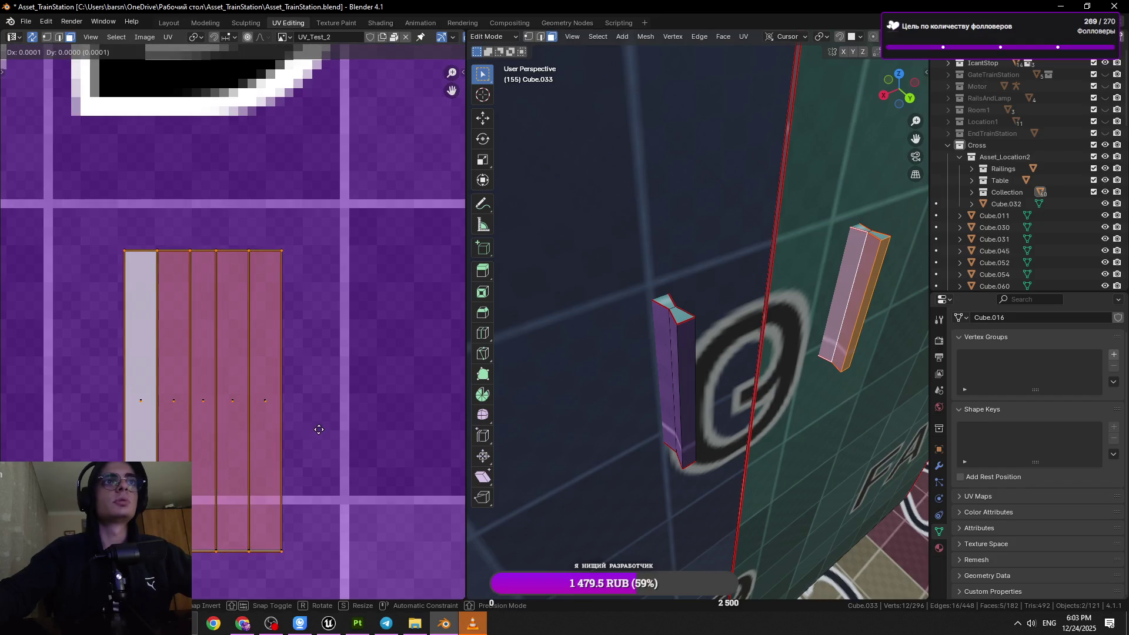
left_click(323, 417)
- Save Asset_TrainStation.blend, return to Object Mode and add the other handle to the selection
key("ctrl+s")
left_click(322, 416)
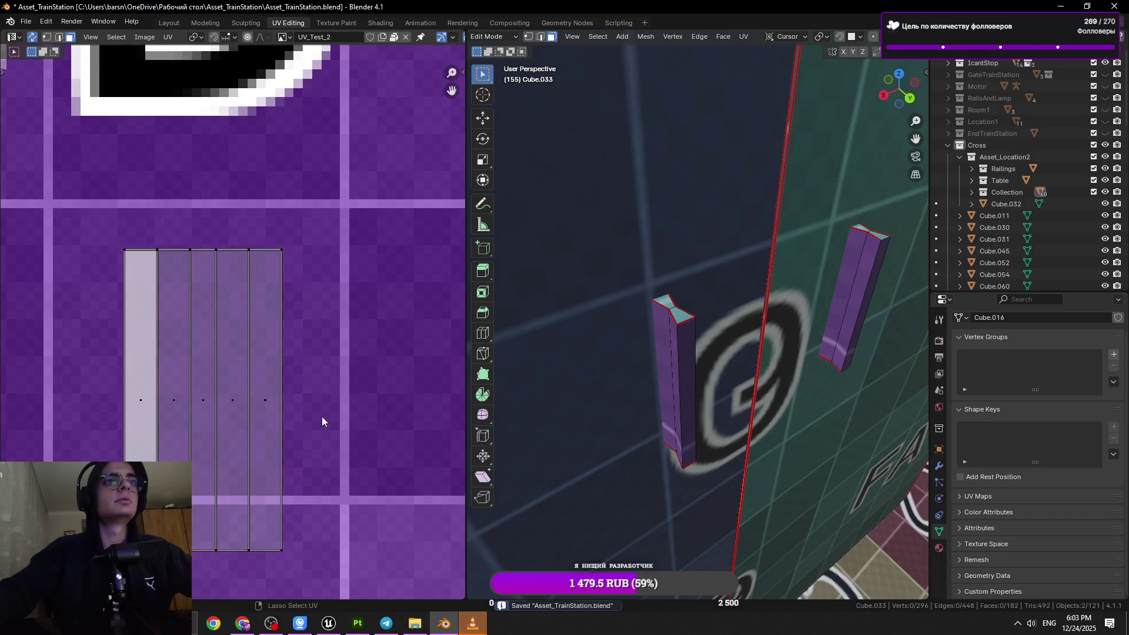
scroll(322, 419, "down", 6)
scroll(684, 350, "down", 2)
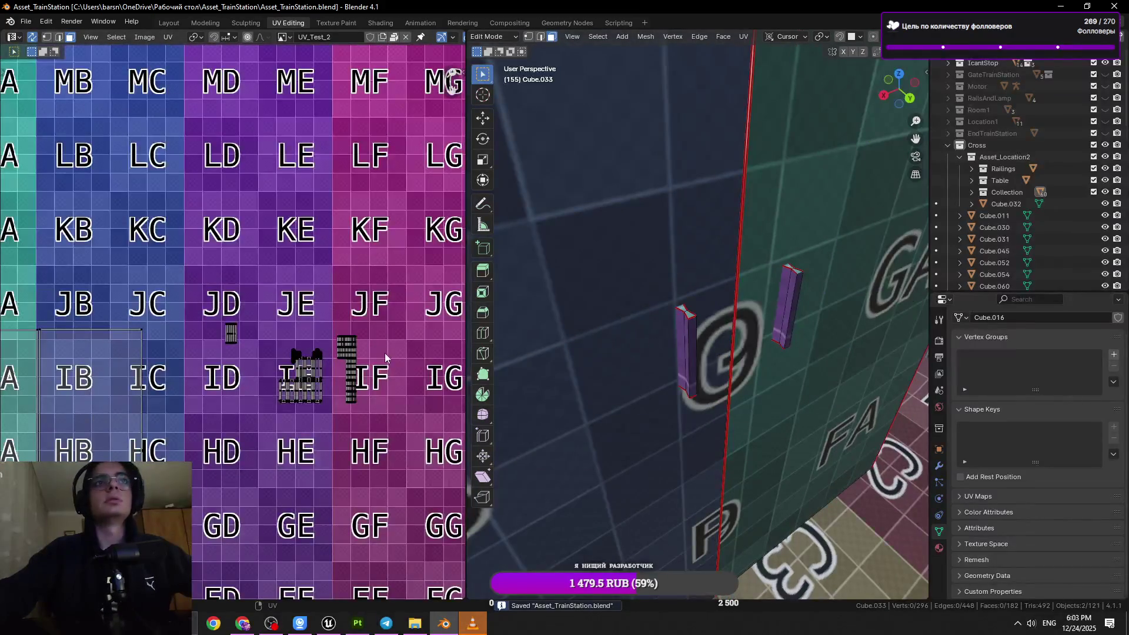
scroll(385, 353, "down", 8)
key("Tab")
left_click(780, 314, "shift")
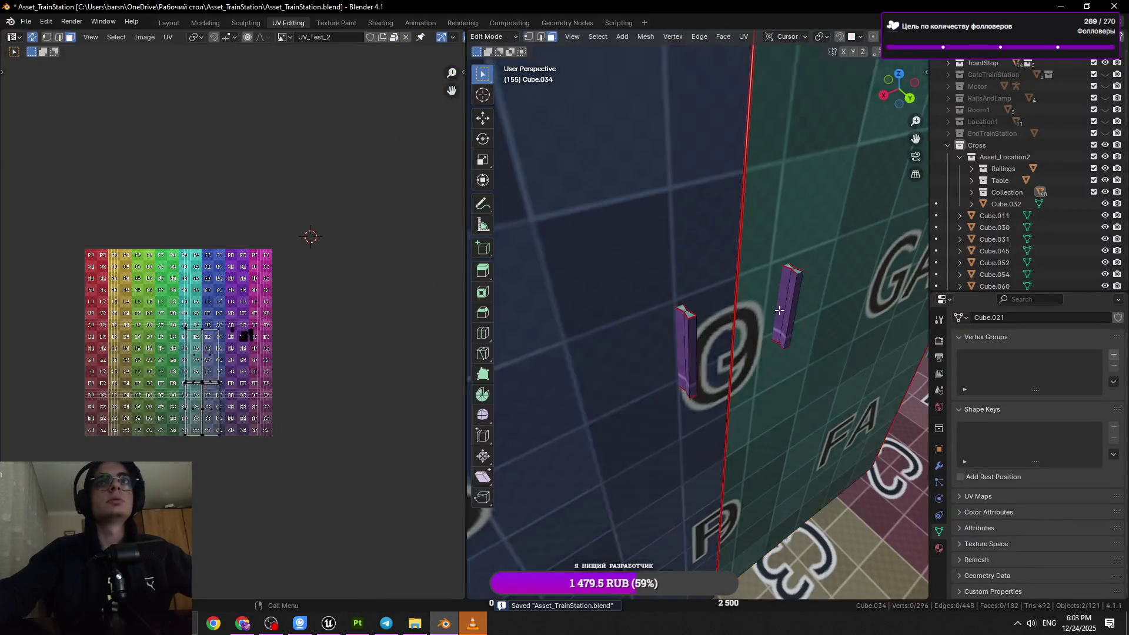
- Select several wardrobe parts, check them in Edit Mode, and save the blend file
key("ctrl+s")
scroll(665, 376, "down", 6)
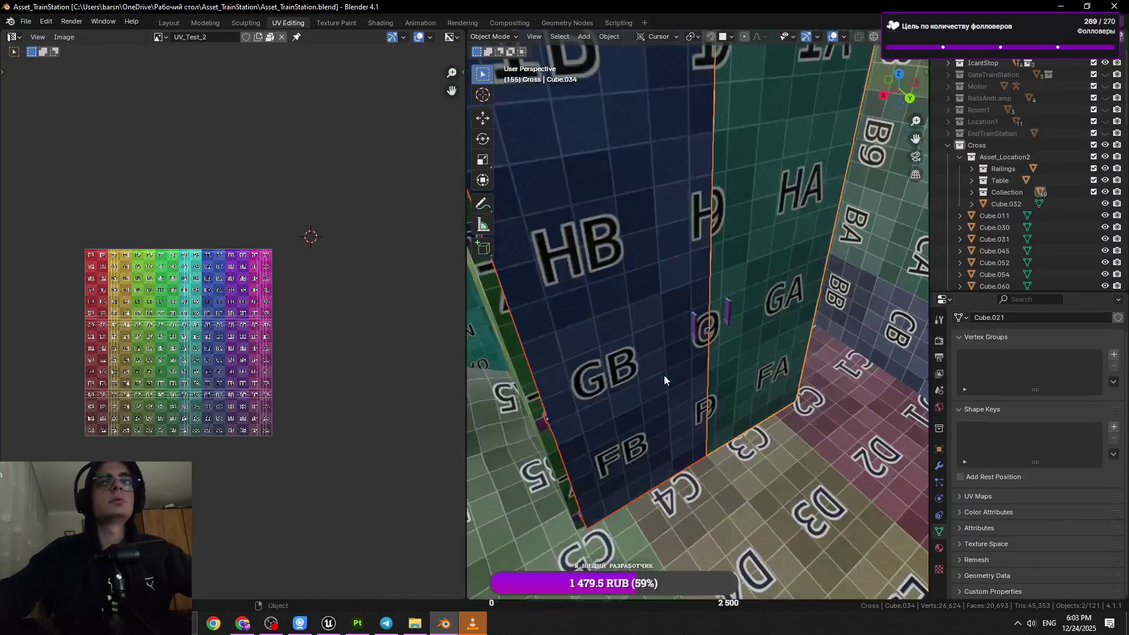
left_click(711, 333)
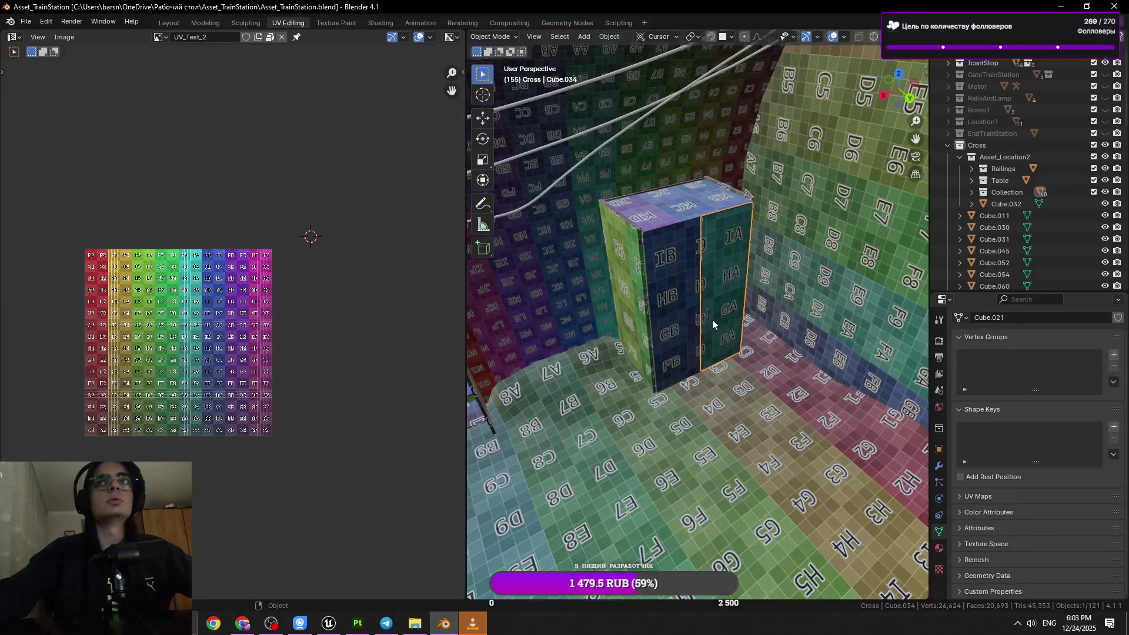
left_click(710, 291, "shift")
key("Tab")
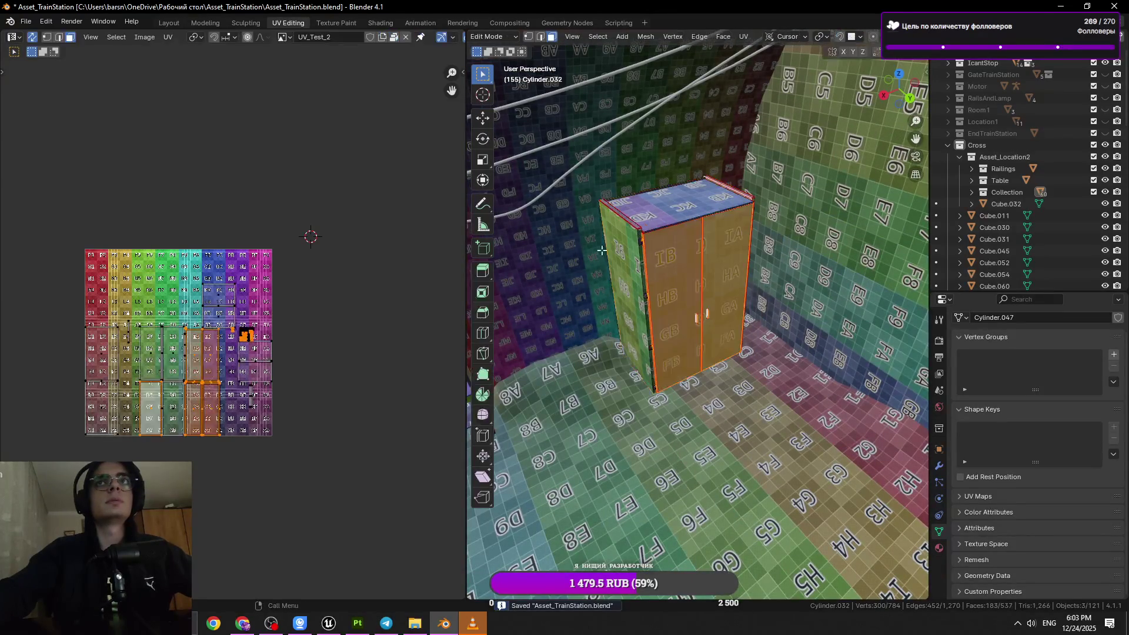
key("Tab")
key("ctrl+s")
- Select the wardrobe, side panel, shelf, small table and chair together, back in Object Mode
scroll(683, 356, "up", 10)
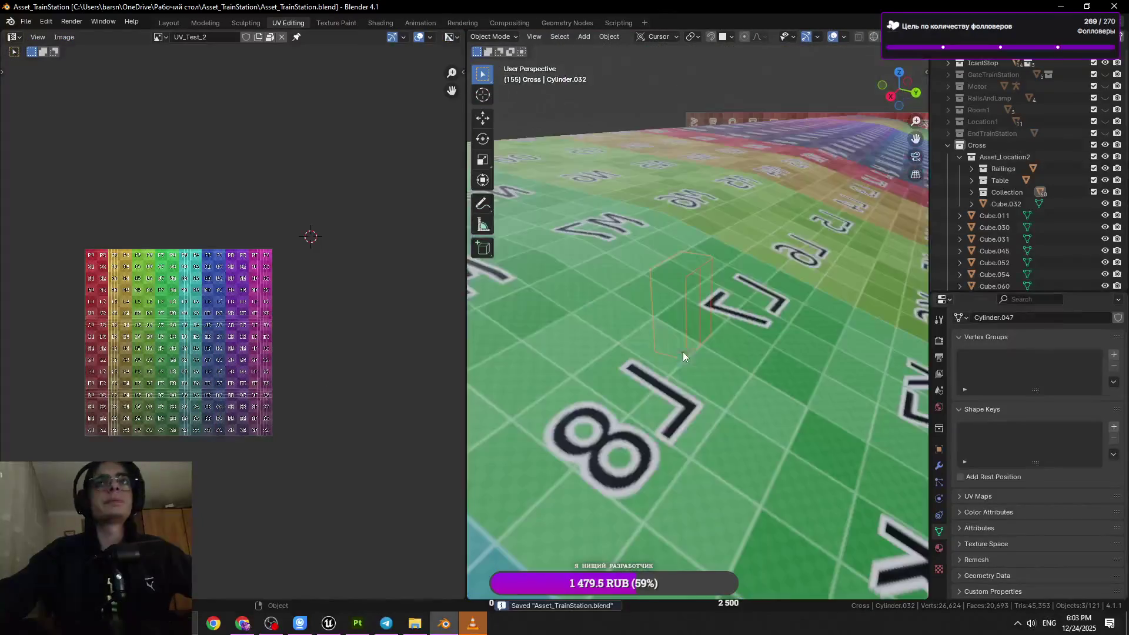
scroll(683, 352, "down", 5)
scroll(636, 236, "down", 4)
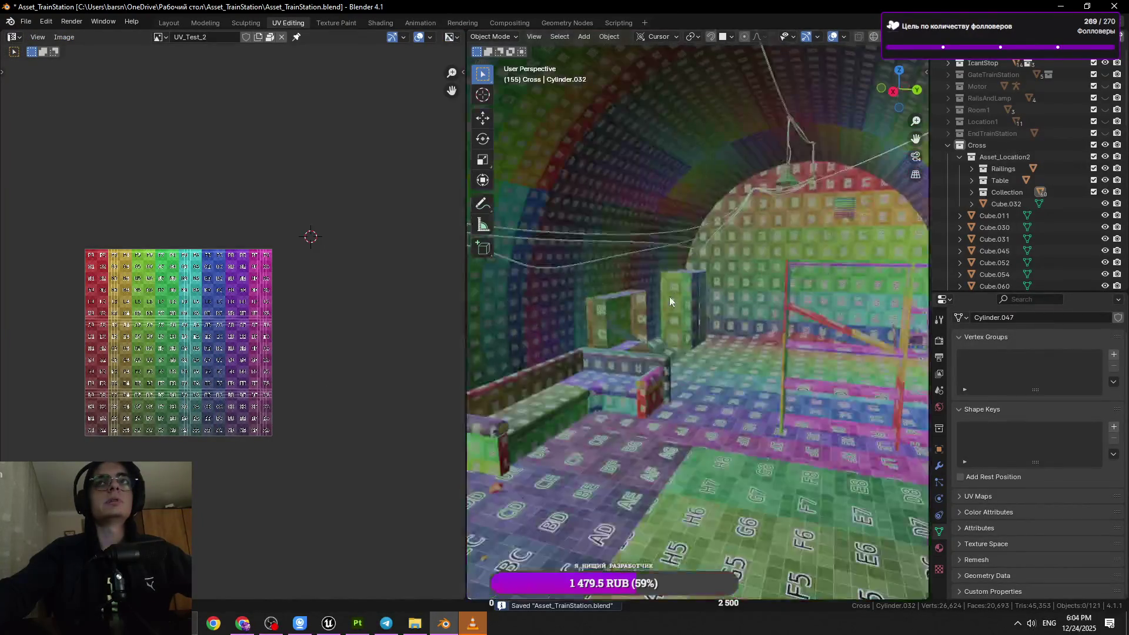
left_click(696, 311, "shift")
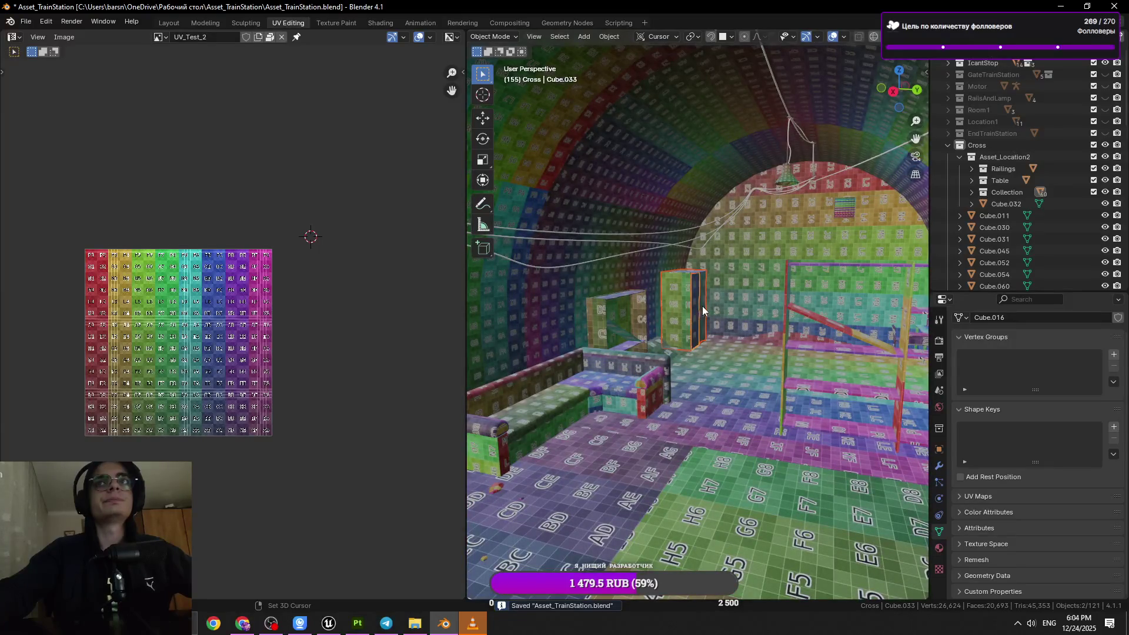
left_click(702, 307, "shift")
left_click(783, 349, "shift")
key("KP_Decimal")
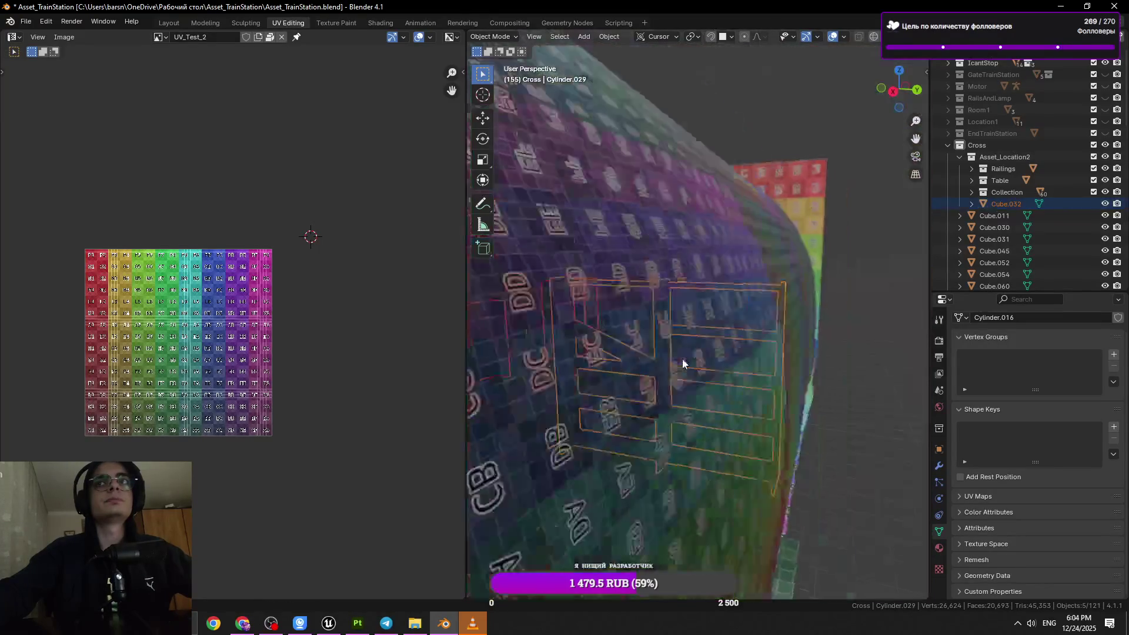
left_click(789, 346, "shift")
left_click(804, 344, "shift")
key("Tab")
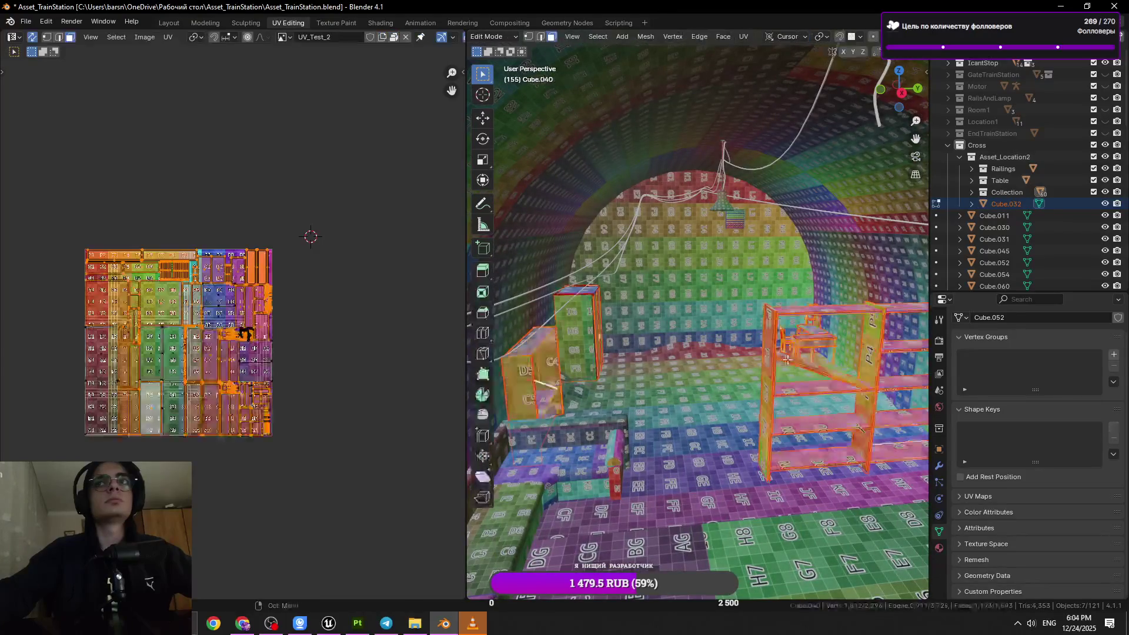
key("Tab")
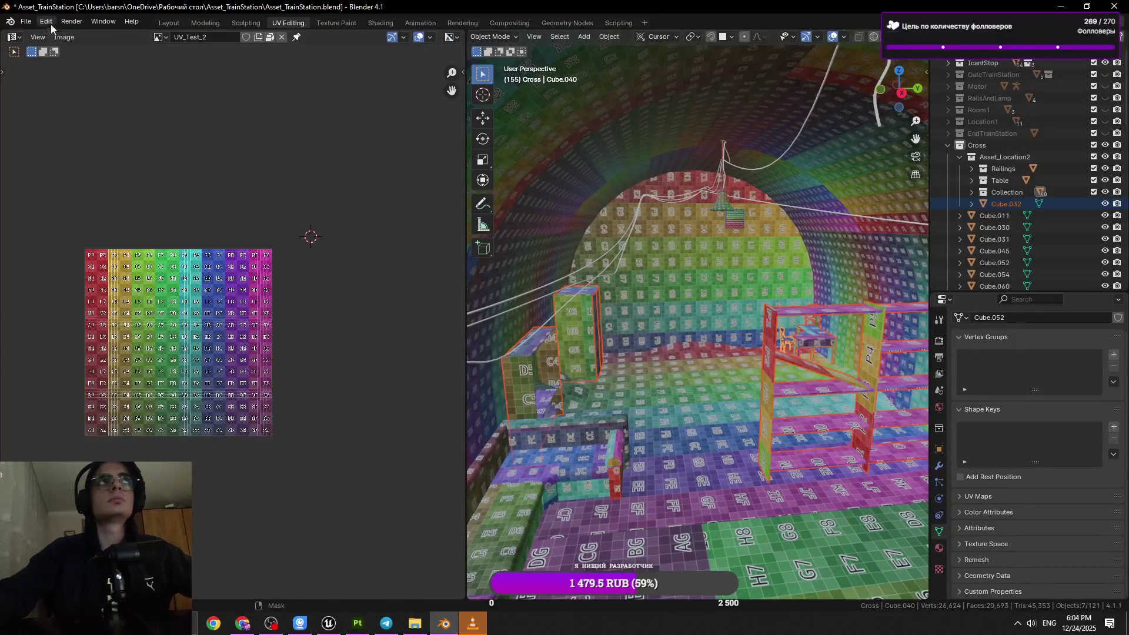
left_click(26, 21)
- Export selected objects as FBX, overwriting the furniture FBX in TrainStation_Location2 > Location2_Furniture
mouse_move(65, 183)
left_click(197, 312)
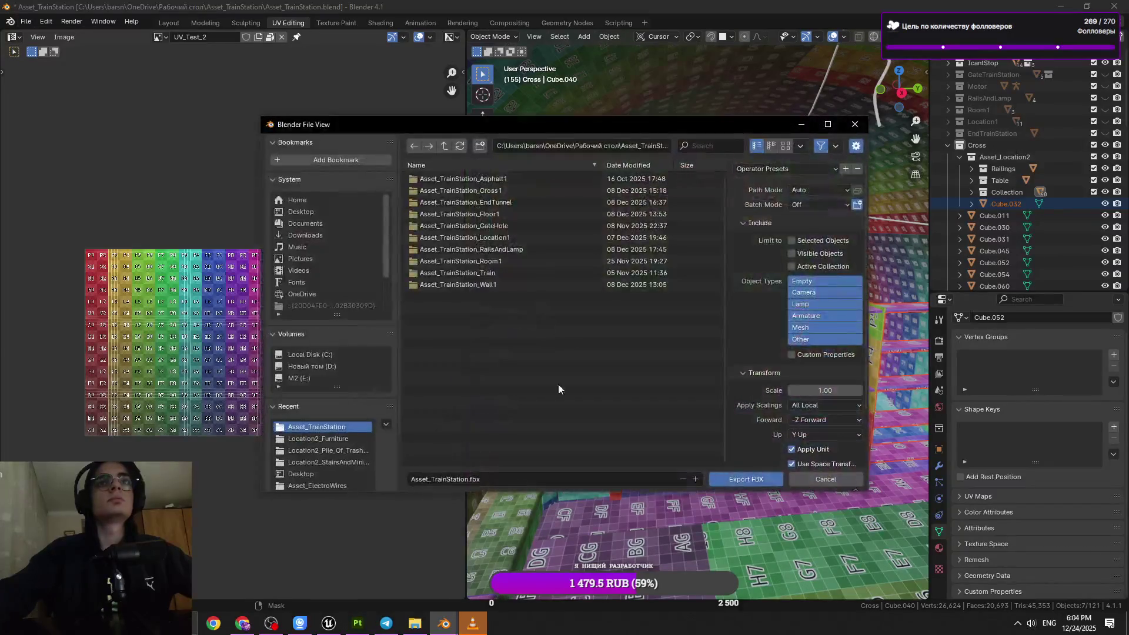
left_click(816, 240)
left_click(302, 213)
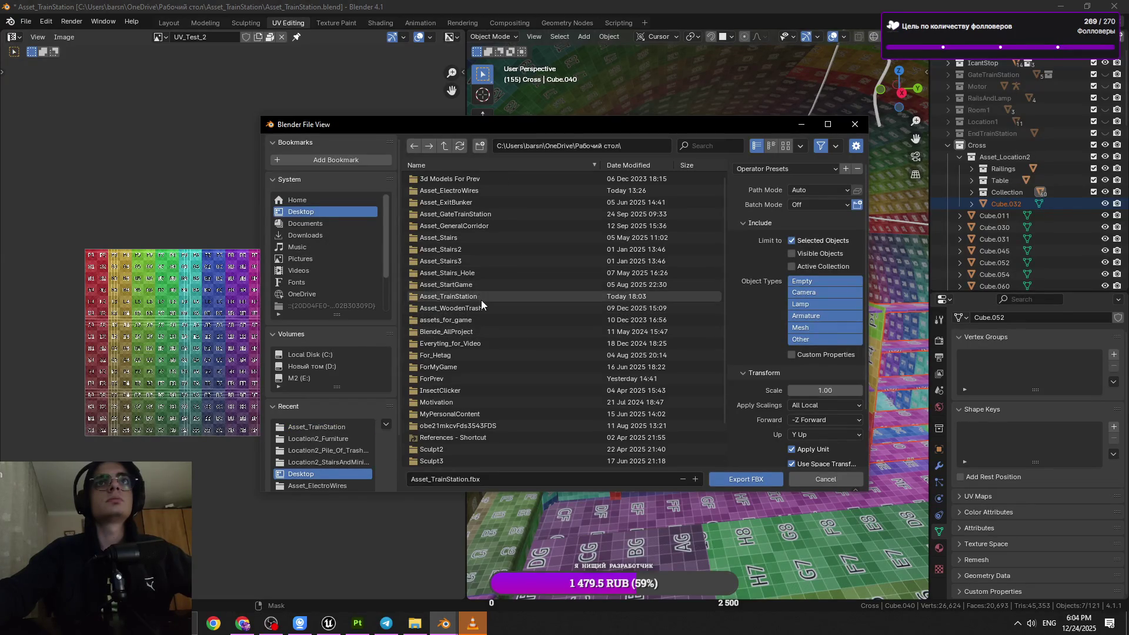
scroll(494, 353, "down", 2)
double_click(488, 437)
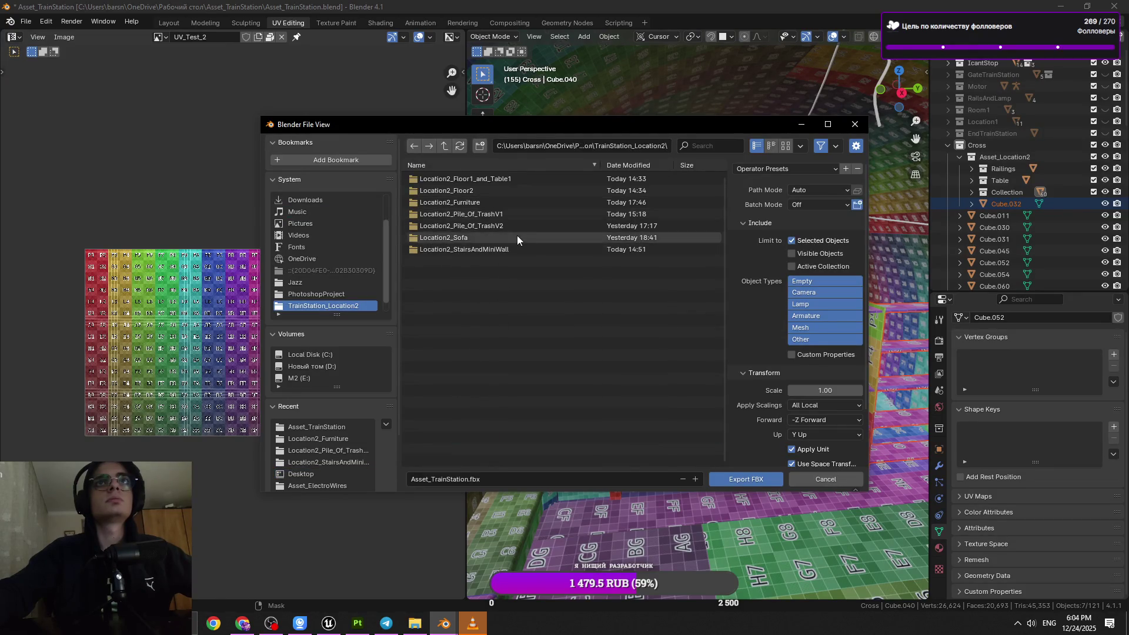
double_click(511, 202)
left_click(503, 179)
left_click(750, 479)
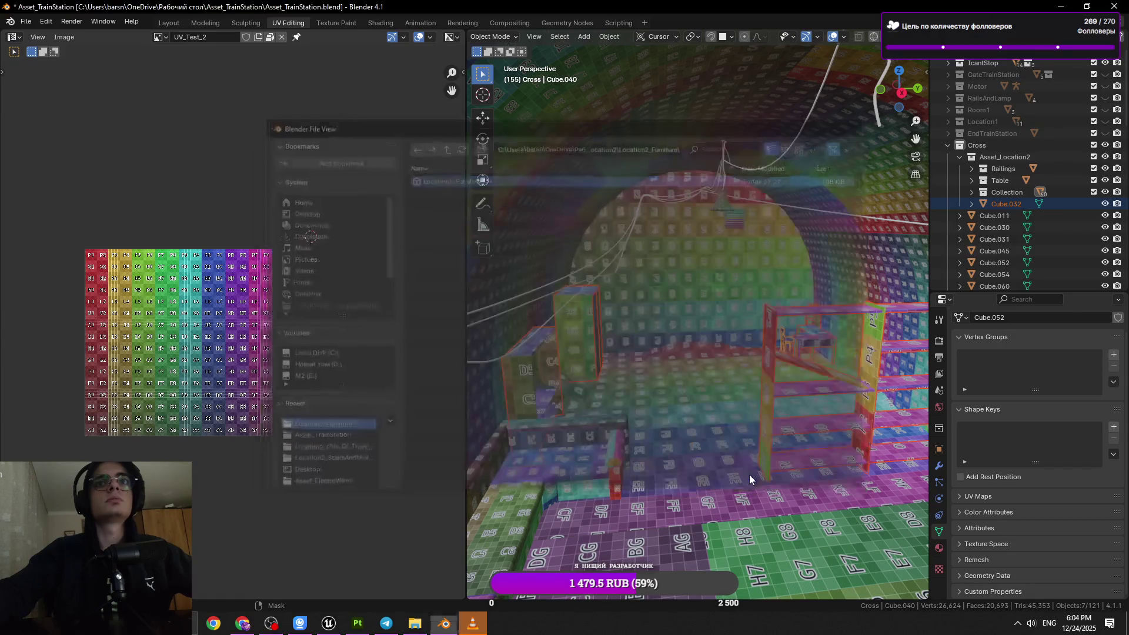
- Drag the newly exported furniture FBX from File Explorer into Painter and confirm the mesh reload
middle_click_drag(773, 400, 755, 402)
key("alt+Tab")
mouse_move(737, 215)
left_mouse_down("alt")
mouse_move(486, 389)
mouse_move(475, 498)
left_mouse_up("alt")
key("alt+Tab")
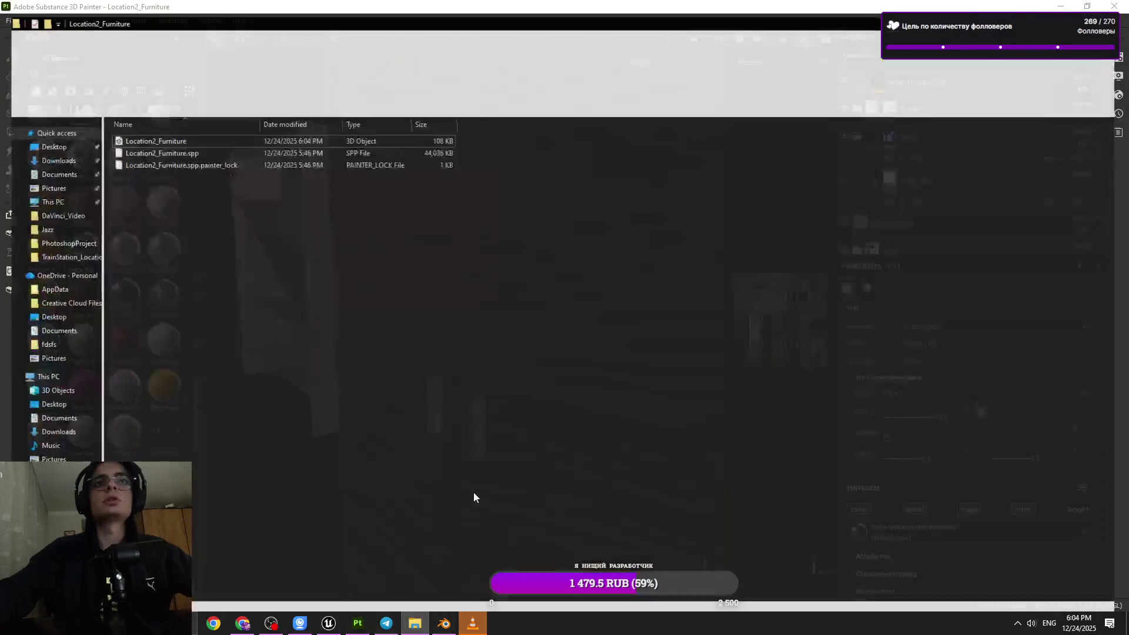
key("super+Down")
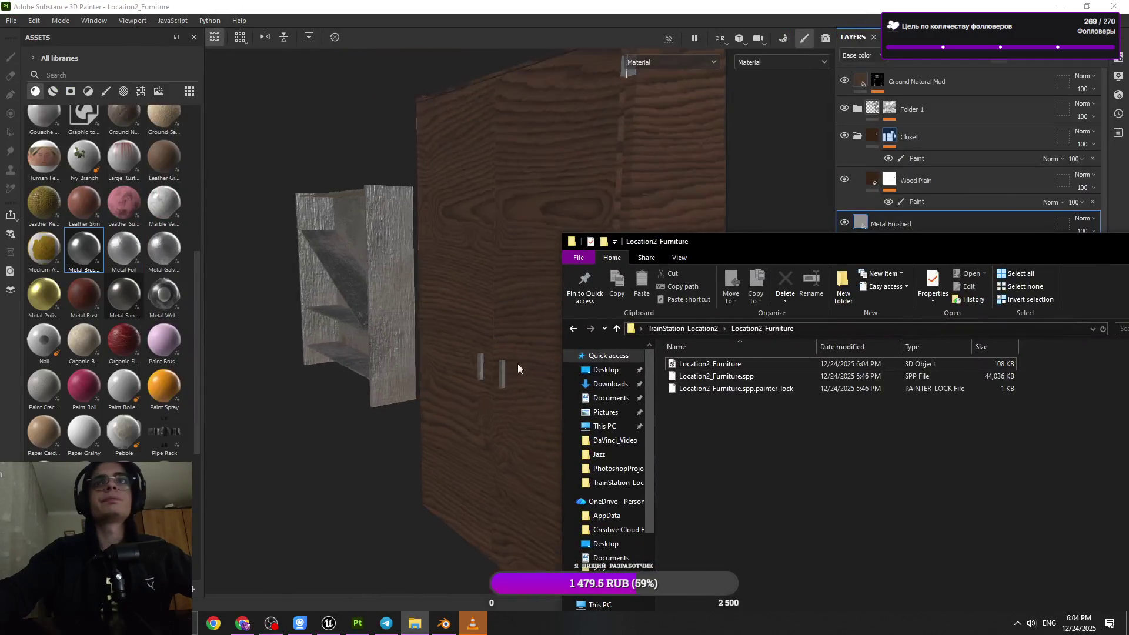
left_click(518, 369)
left_click(415, 623)
left_click(710, 364)
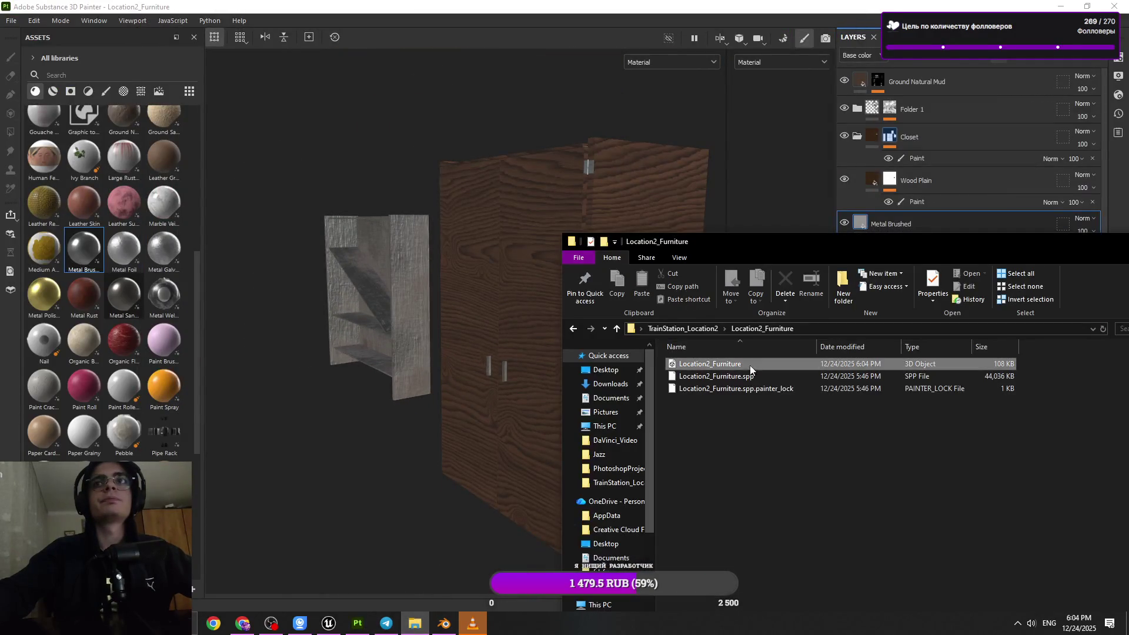
left_click_drag(510, 361, 511, 362)
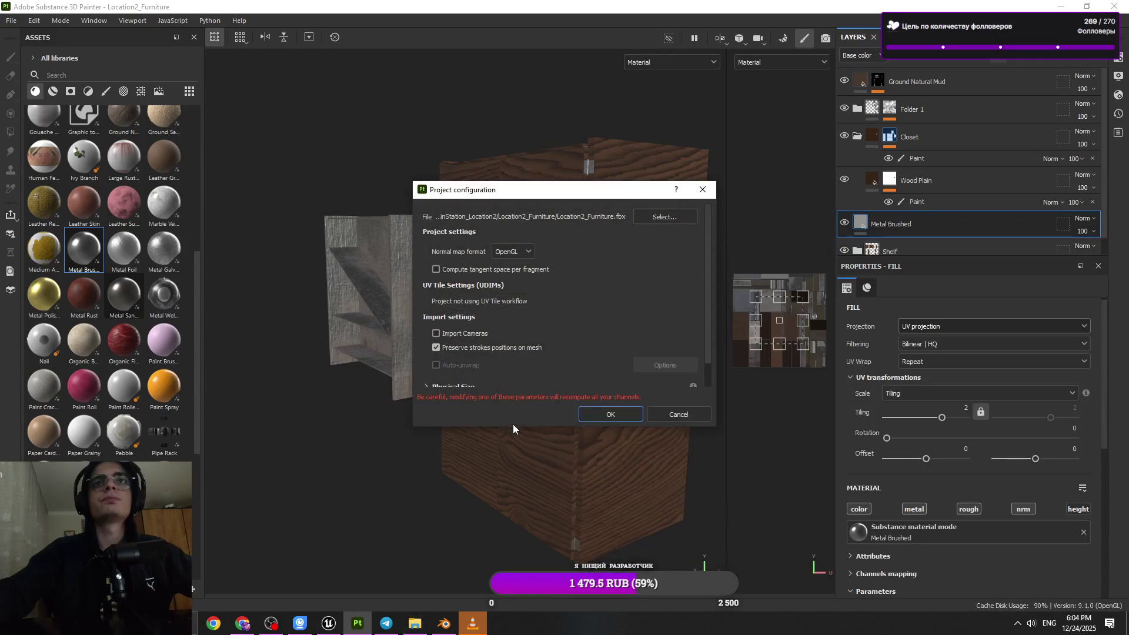
left_click(609, 411)
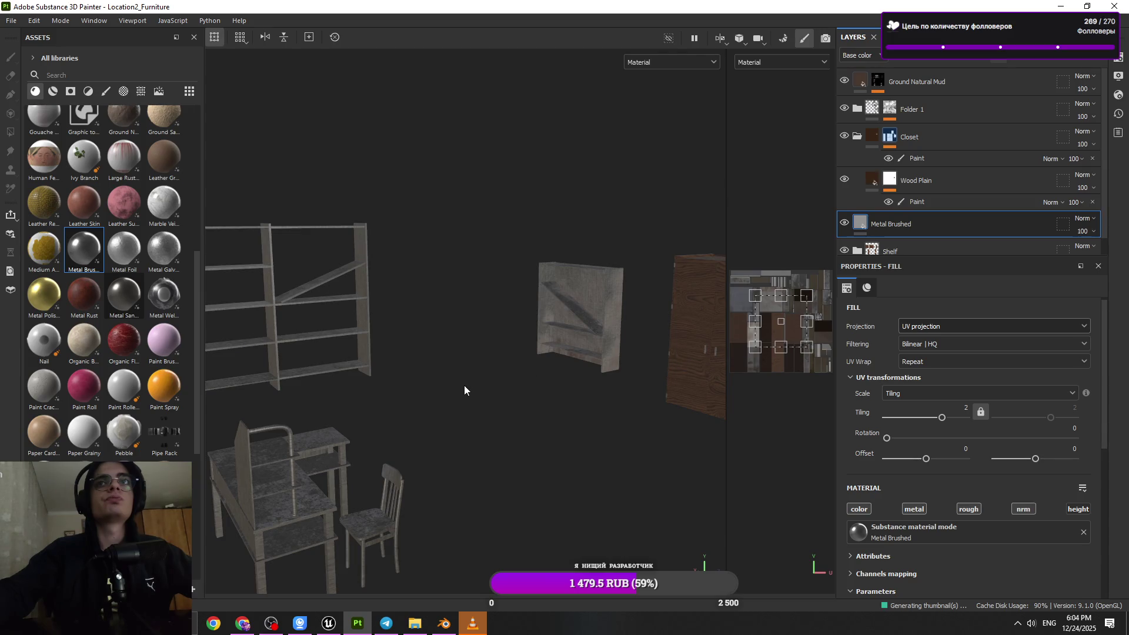
scroll(613, 353, "up", 5)
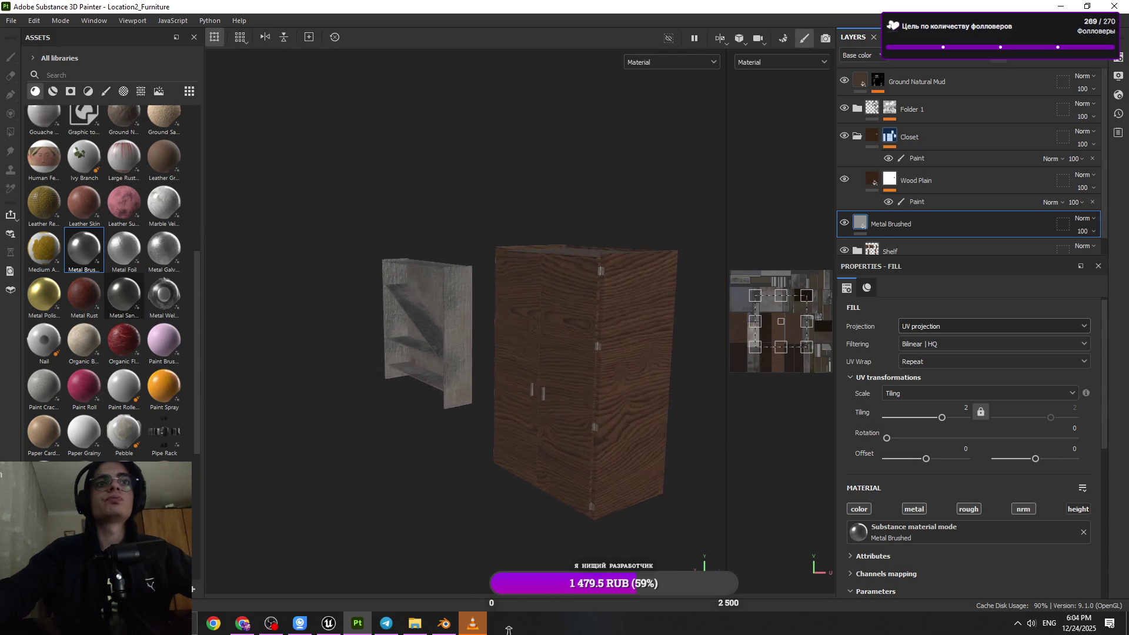
scroll(534, 464, "up", 10)
mouse_move(474, 579)
left_mouse_down("alt")
mouse_move(449, 492)
mouse_move(408, 474)
mouse_move(484, 265)
mouse_move(448, 205)
left_mouse_up("alt")
mouse_move(448, 205)
right_mouse_down("alt")
mouse_move(445, 320)
mouse_move(504, 396)
right_mouse_up("alt")
mouse_move(504, 395)
left_mouse_down("alt")
mouse_move(510, 414)
mouse_move(375, 351)
mouse_move(503, 348)
left_mouse_up("alt")
mouse_move(601, 369)
left_mouse_down("alt")
mouse_move(429, 459)
mouse_move(525, 414)
left_mouse_up("alt")
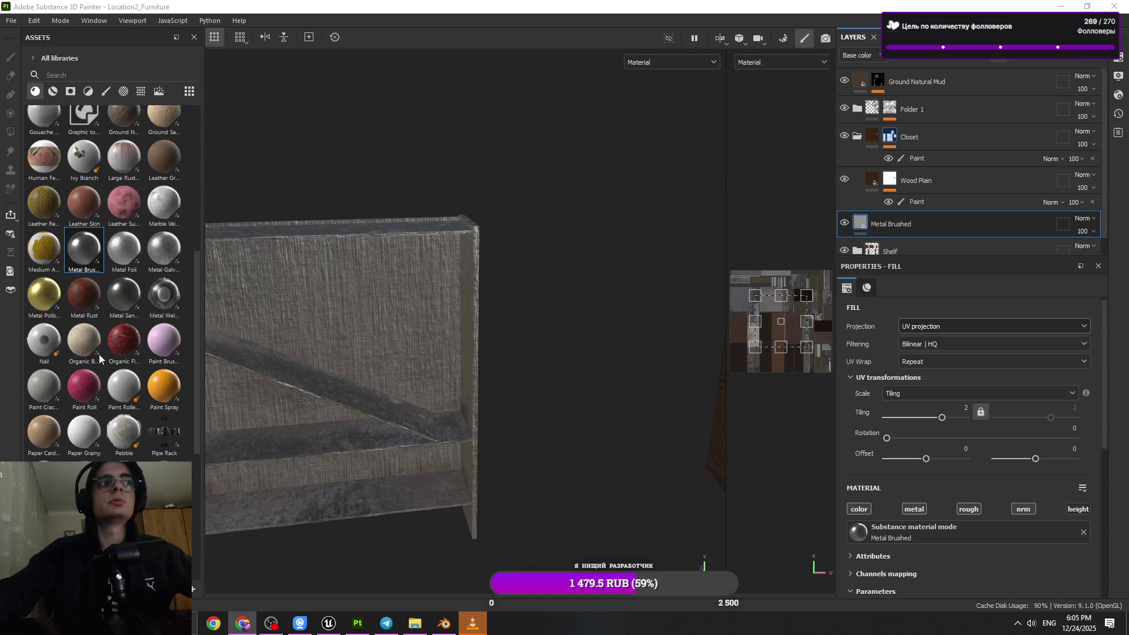
left_click_drag(326, 461, 446, 445, "alt")
mouse_move(421, 399)
left_mouse_down("alt")
mouse_move(418, 380)
mouse_move(370, 407)
left_mouse_up("alt")
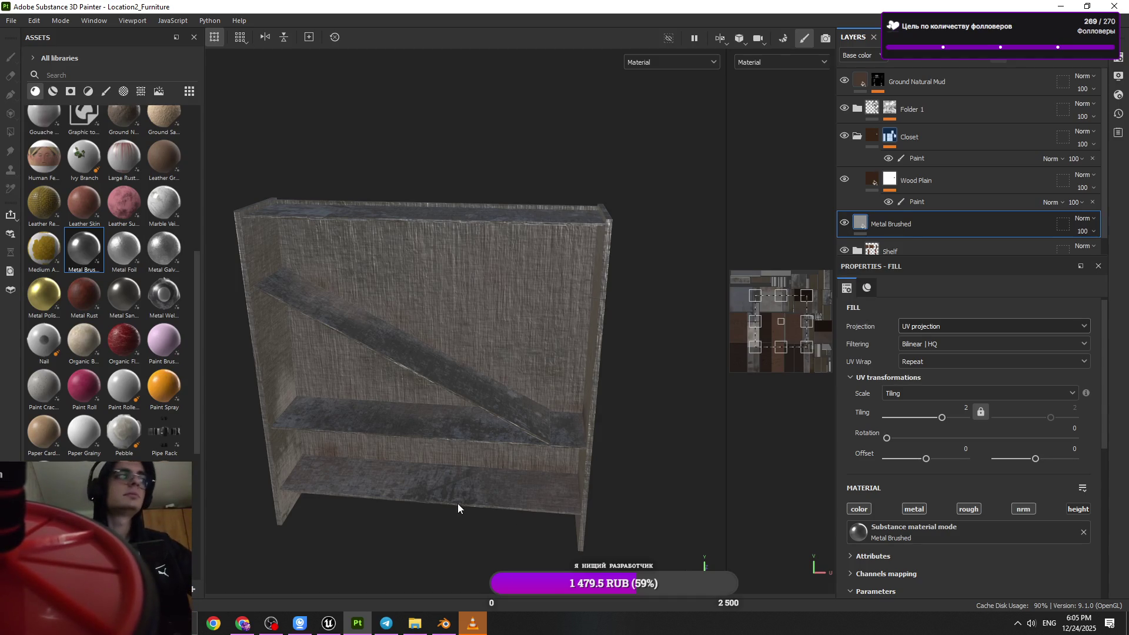
left_click_drag(461, 463, 520, 434, "alt")
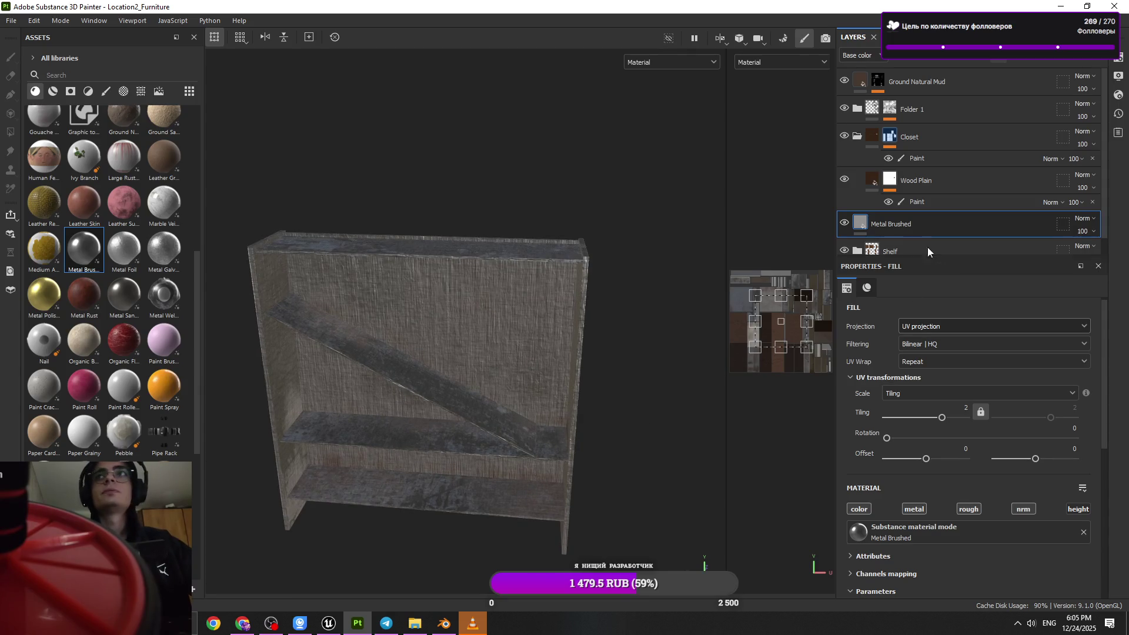
scroll(900, 223, "down", 1)
left_click(1013, 56)
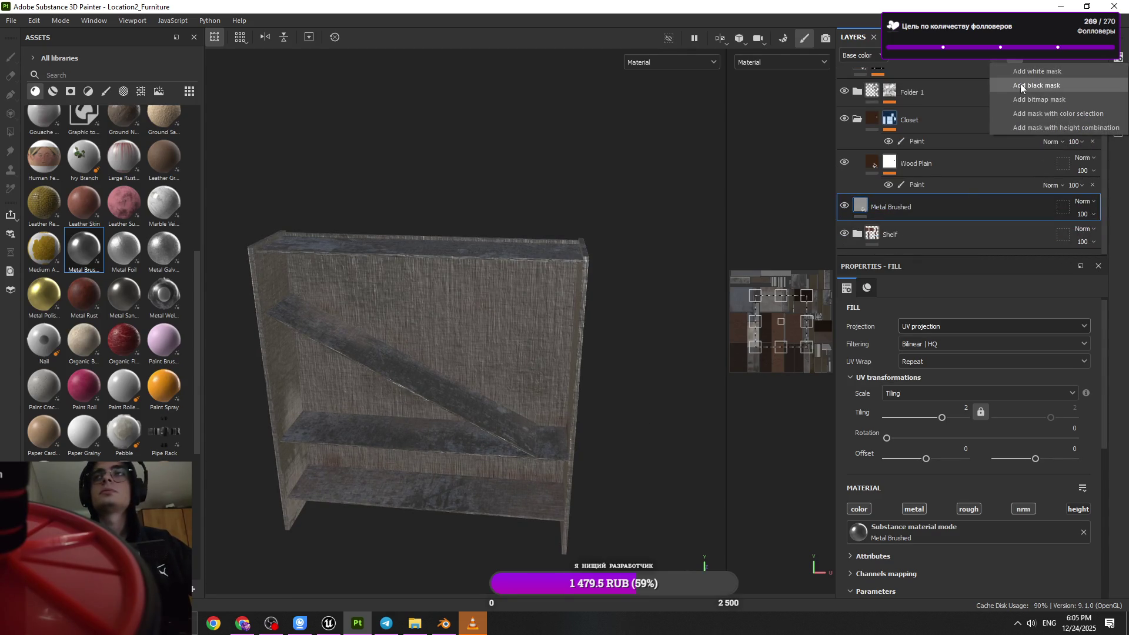
mouse_move(471, 336)
left_mouse_down("alt")
mouse_move(583, 323)
mouse_move(554, 303)
mouse_move(973, 136)
left_mouse_up("alt")
- Move the Metal Brushed layer above Wood Plain, then back beneath it
scroll(919, 213, "up", 1)
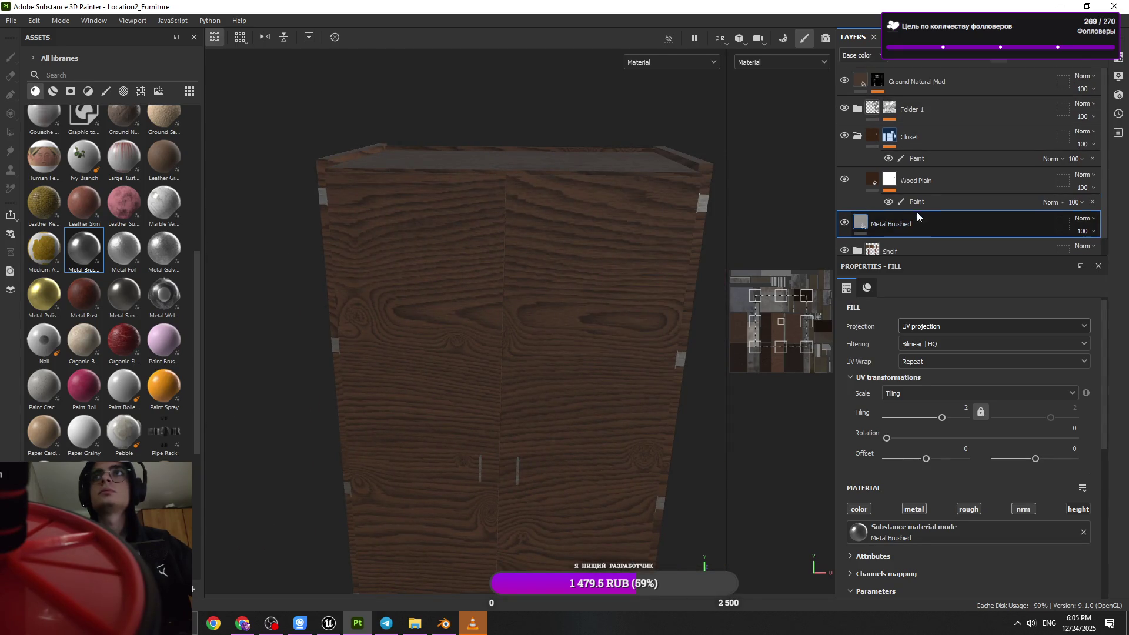
left_click(857, 135)
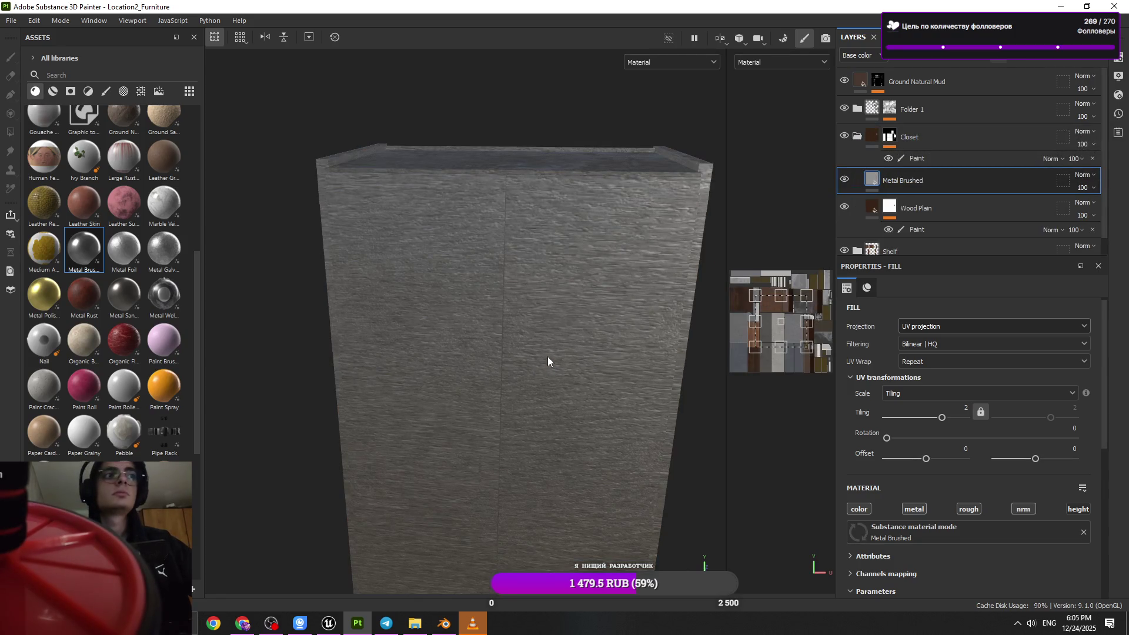
scroll(546, 356, "down", 3)
mouse_move(542, 359)
left_mouse_down("alt")
mouse_move(426, 380)
mouse_move(641, 338)
left_mouse_up("alt")
key("f")
mouse_move(909, 198)
left_mouse_down()
mouse_move(932, 203)
mouse_move(926, 235)
left_mouse_up()
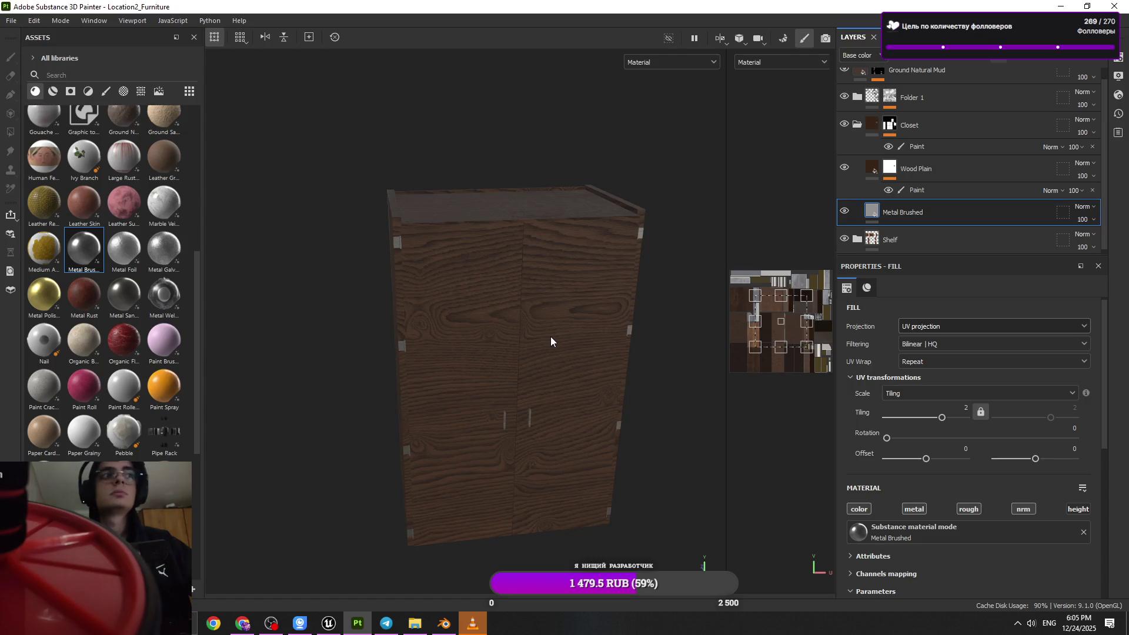
- Orbit and zoom around the closet to inspect its doors and top from several angles
mouse_move(531, 330)
left_mouse_down("alt")
mouse_move(396, 330)
mouse_move(643, 329)
mouse_move(484, 306)
mouse_move(577, 287)
left_mouse_up("alt")
mouse_move(577, 287)
right_mouse_down("alt")
mouse_move(501, 263)
mouse_move(504, 329)
mouse_move(512, 247)
mouse_move(542, 167)
mouse_move(573, 277)
mouse_move(562, 232)
right_mouse_up("alt")
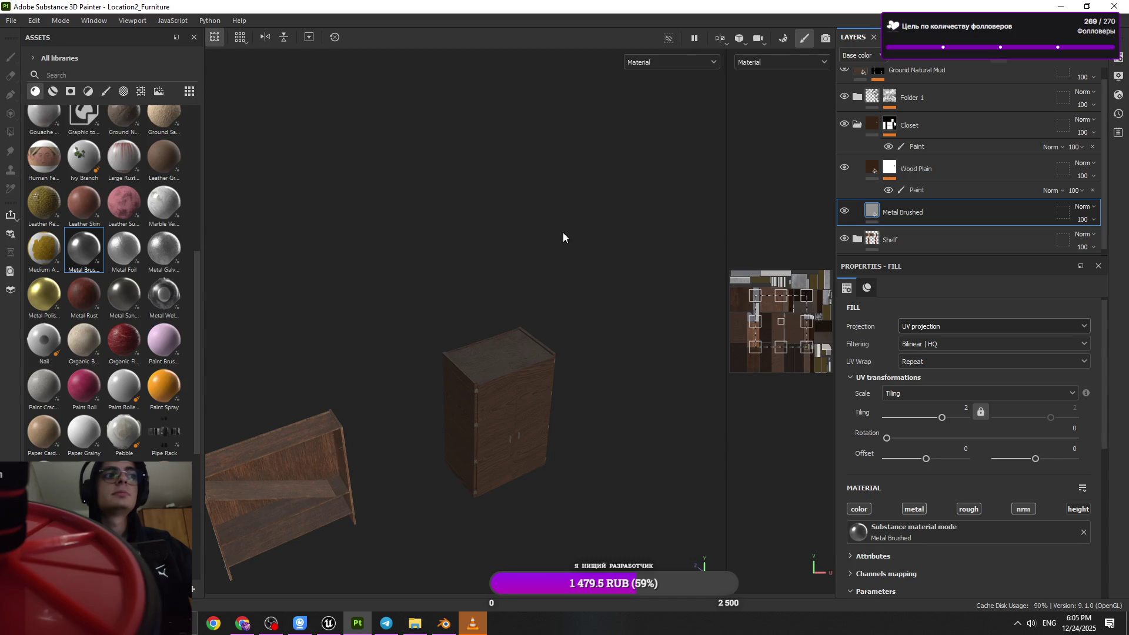
mouse_move(460, 397)
right_mouse_down("alt")
mouse_move(495, 511)
mouse_move(433, 336)
mouse_move(542, 416)
right_mouse_up("alt")
mouse_move(542, 416)
left_mouse_down("alt")
mouse_move(317, 335)
mouse_move(557, 387)
left_mouse_up("alt")
mouse_move(557, 387)
right_mouse_down("alt")
mouse_move(439, 307)
mouse_move(444, 335)
right_mouse_up("alt")
left_click_drag(443, 335, 465, 385, "alt")
right_click_drag(465, 385, 477, 126, "alt")
mouse_move(476, 127)
left_mouse_down("alt")
mouse_move(534, 434)
mouse_move(565, 424)
left_mouse_up("alt")
scroll(883, 201, "up", 1)
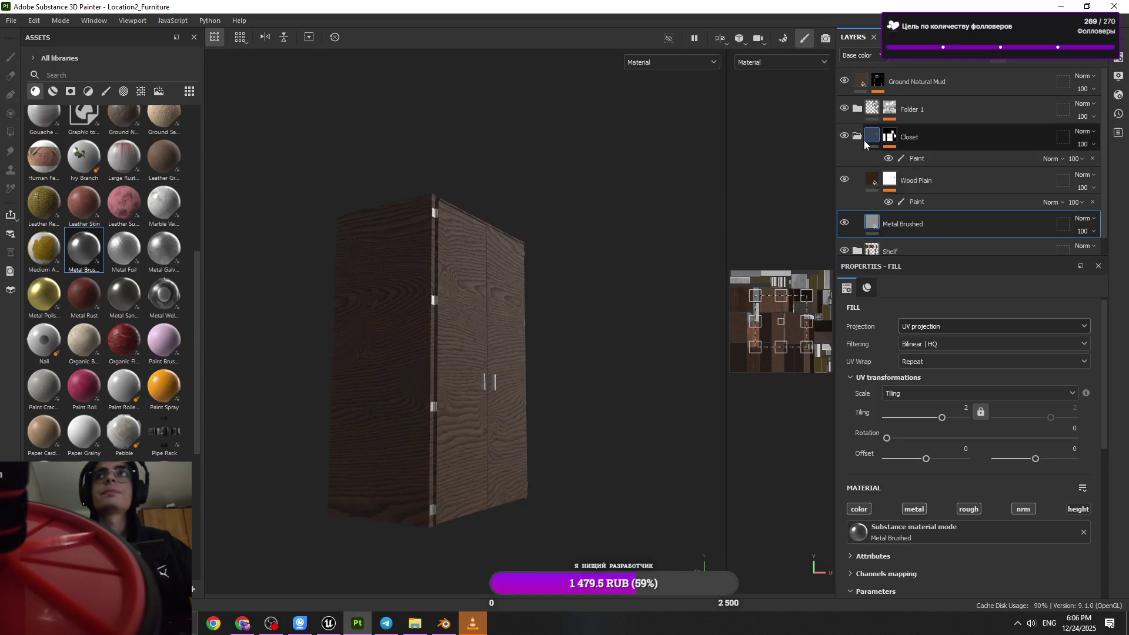
- Toggle the Closet group's visibility off and on, then collapse the group
left_click(850, 136)
left_click(849, 136)
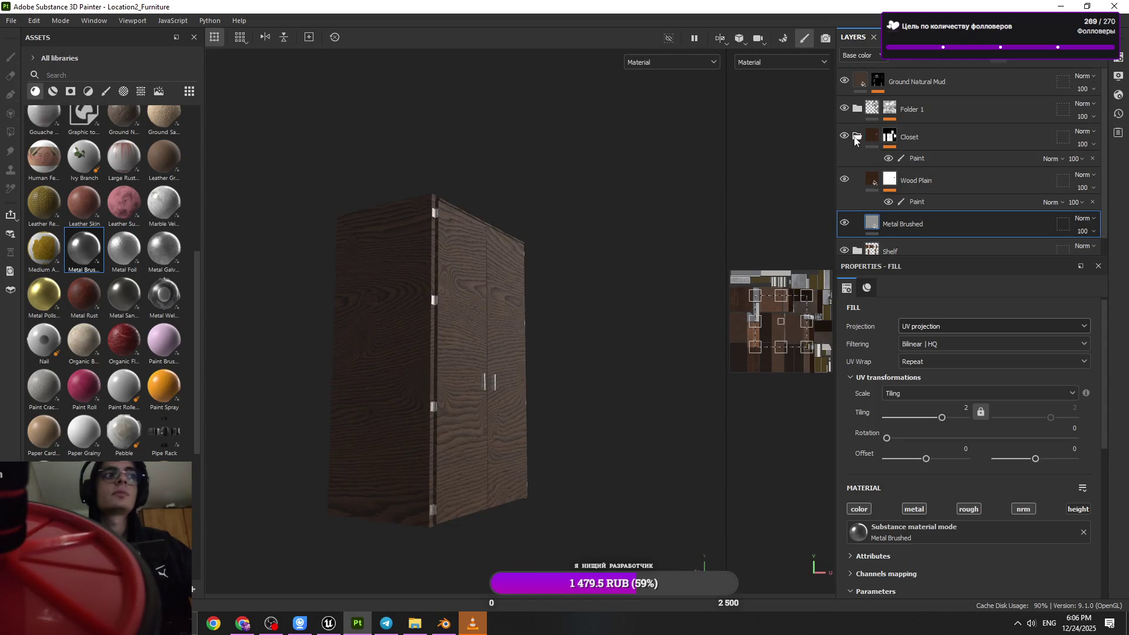
left_click(862, 138)
mouse_move(447, 376)
left_mouse_down("alt")
mouse_move(567, 370)
mouse_move(602, 386)
left_mouse_up("alt")
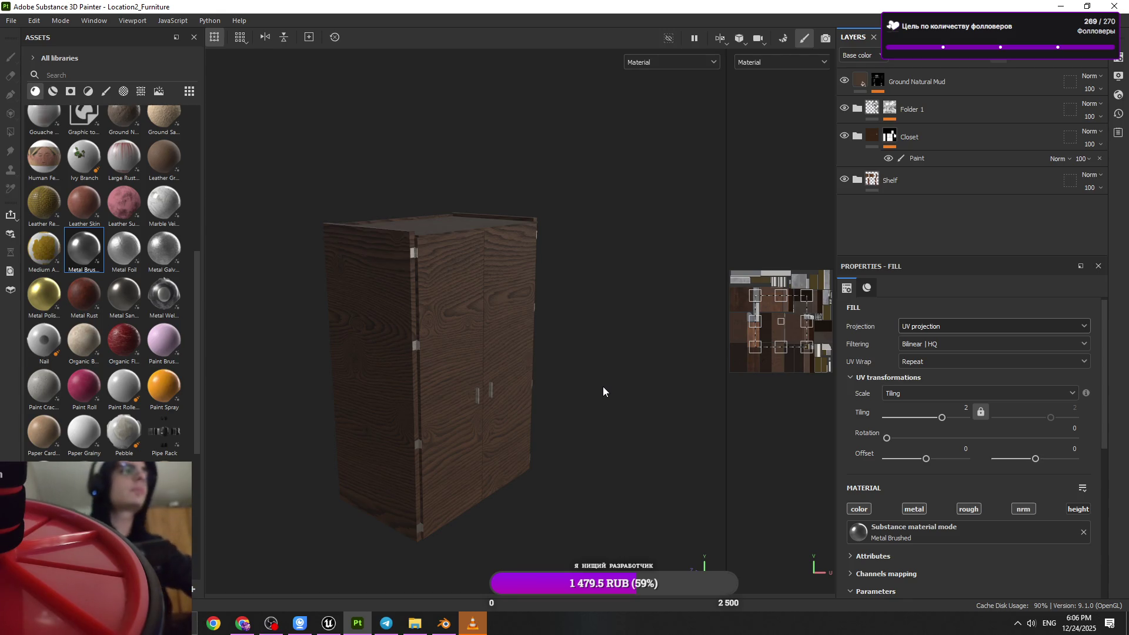
- Orbit around the closet and long shelf, then expand the Closet layer group
mouse_move(400, 305)
left_mouse_down("alt")
mouse_move(383, 306)
mouse_move(435, 306)
left_mouse_up("alt")
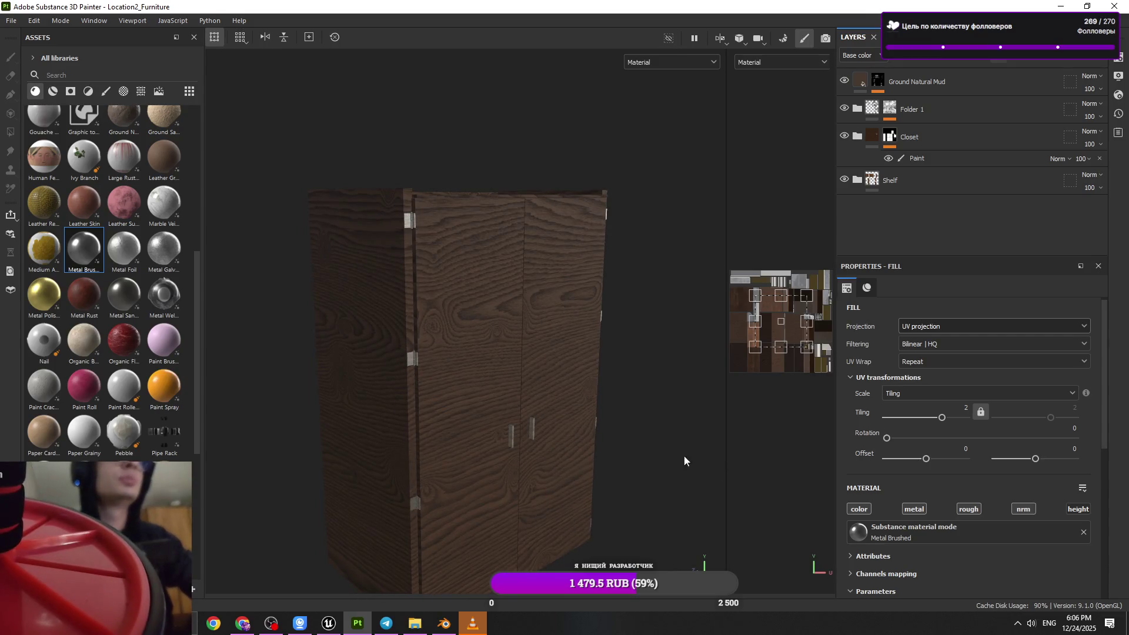
left_click_drag(684, 456, 653, 457, "alt")
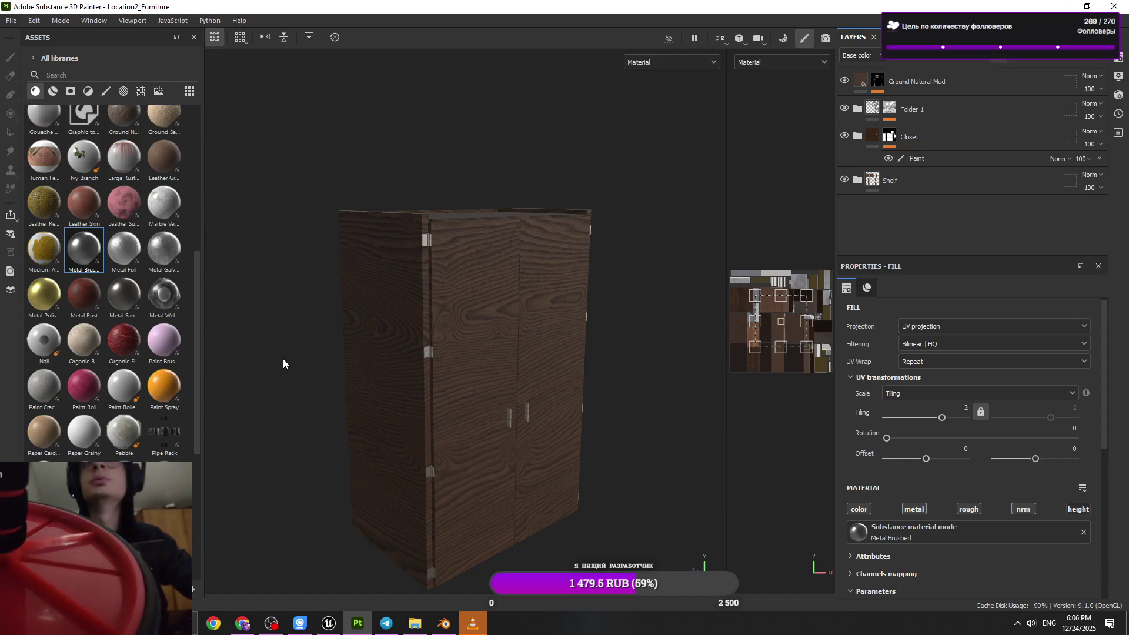
left_click_drag(537, 333, 582, 333, "alt")
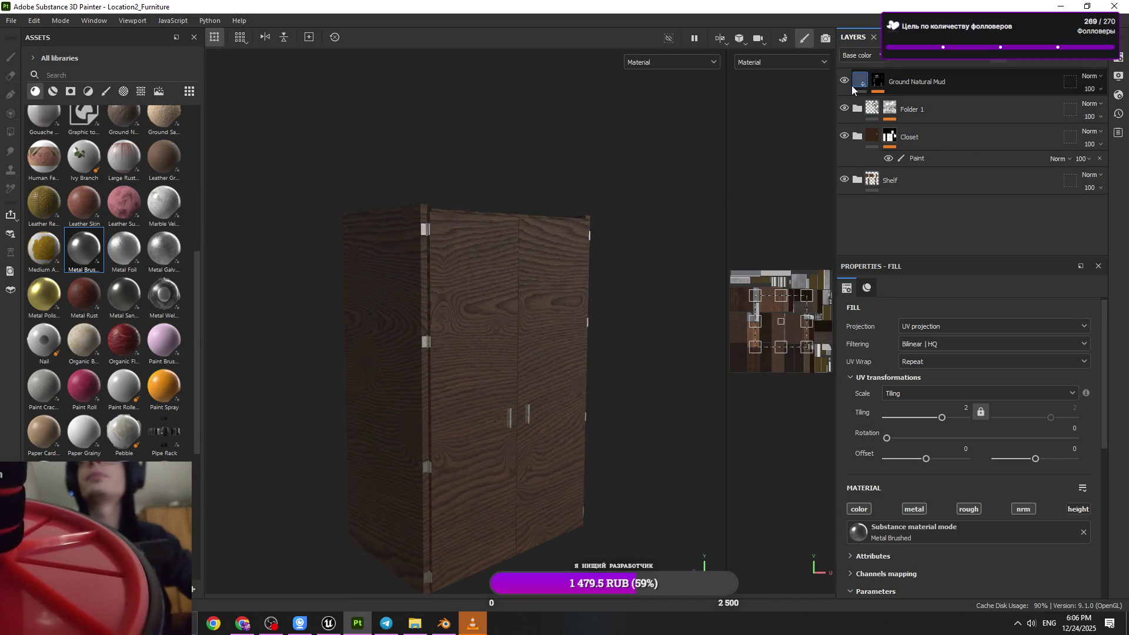
mouse_move(462, 364)
middle_mouse_down("alt")
mouse_move(450, 408)
mouse_move(509, 342)
mouse_move(347, 365)
mouse_move(529, 298)
mouse_move(334, 289)
mouse_move(349, 398)
mouse_move(297, 416)
mouse_move(344, 454)
mouse_move(393, 319)
middle_mouse_up("alt")
mouse_move(392, 320)
left_mouse_down("alt")
mouse_move(386, 182)
mouse_move(396, 251)
mouse_move(373, 187)
mouse_move(405, 251)
mouse_move(390, 269)
left_mouse_up("alt")
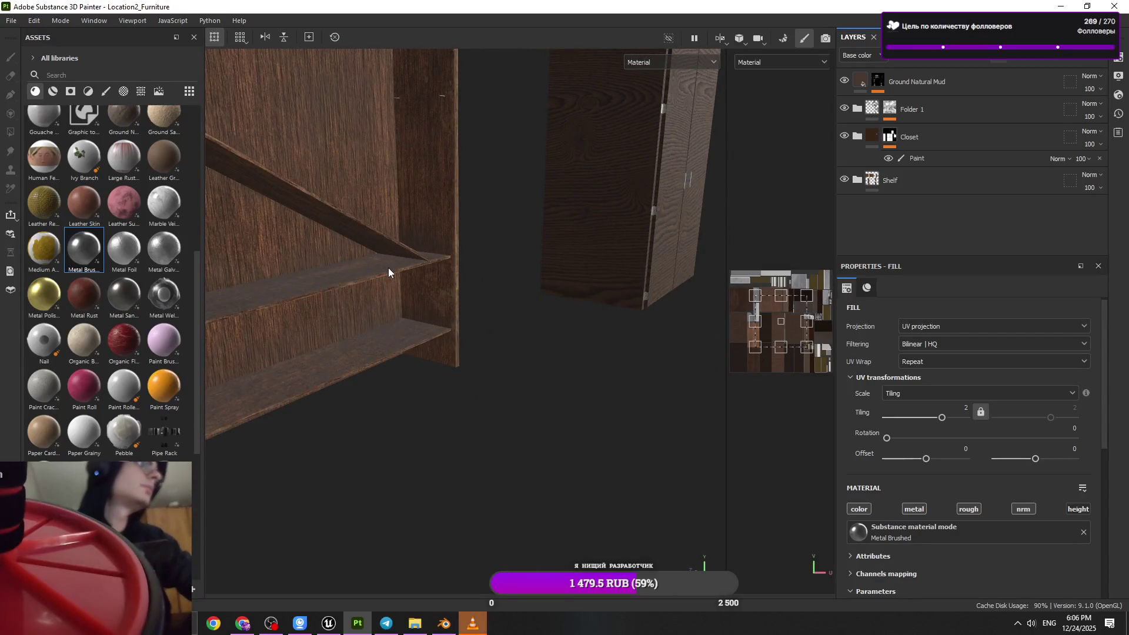
left_click_drag(482, 273, 658, 259, "alt")
left_click(858, 139)
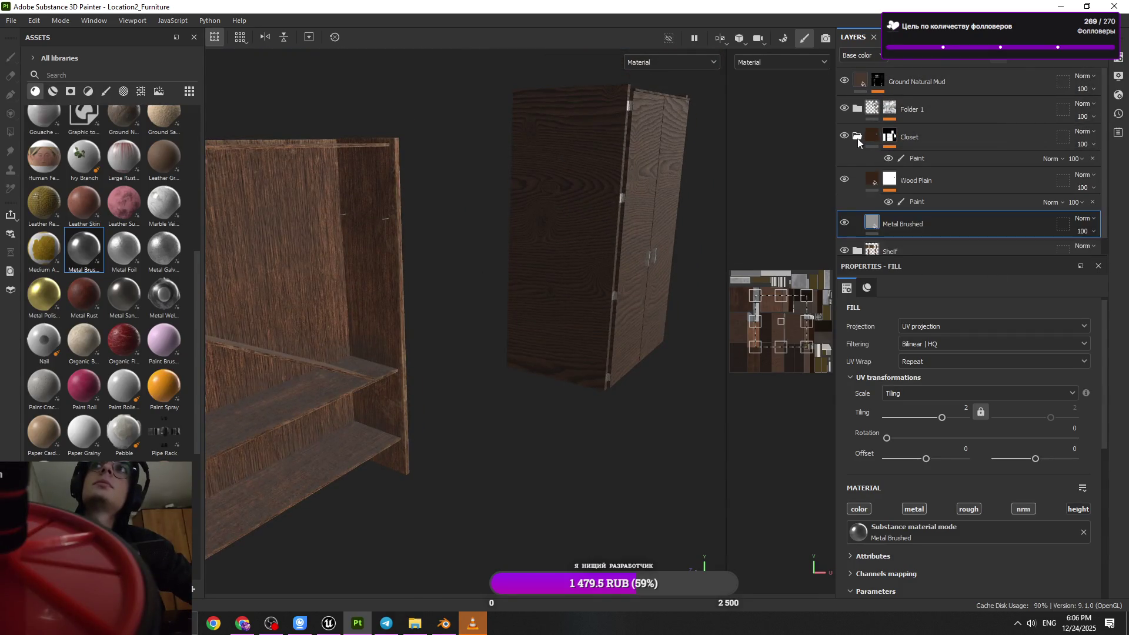
- Review the Closet and Shelf groups, selecting the paint layer and the shelf's brushed metal layer
left_click(857, 136)
left_click(858, 137)
left_click(917, 202)
scroll(923, 184, "down", 1)
left_click(862, 139)
left_click(857, 170)
left_click(917, 193)
scroll(908, 190, "up", 1)
left_click(862, 180)
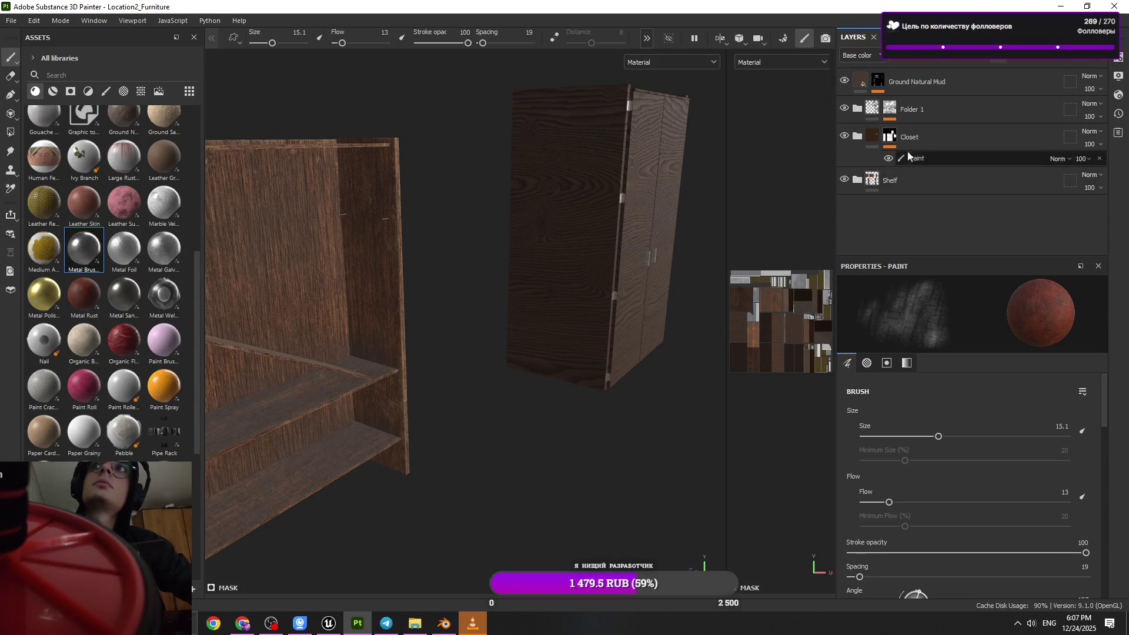
- Add a paint effect to the Ground Natural Mud mask, set brush size about 33.49, then close the project
left_click(879, 82)
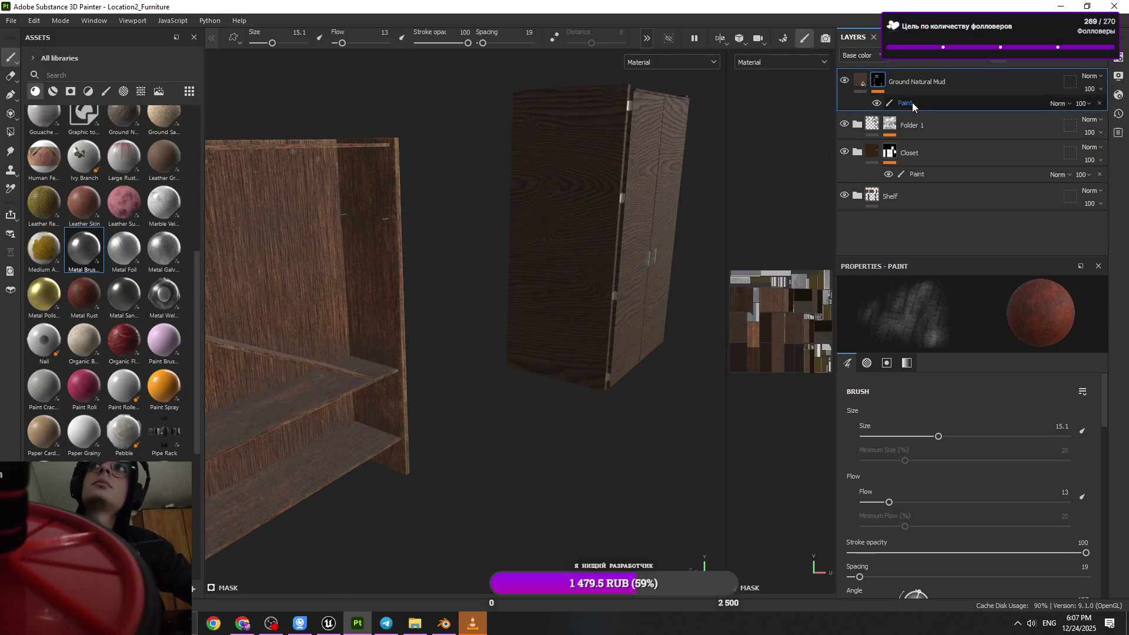
left_click_drag(612, 312, 529, 318, "alt")
scroll(537, 479, "up", 4)
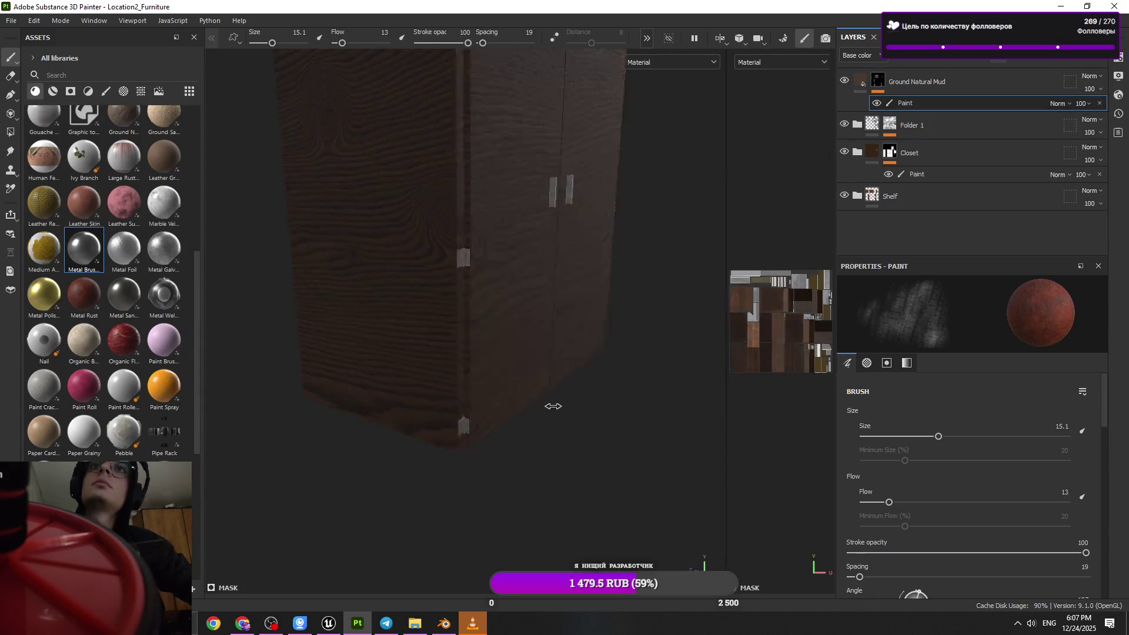
left_click_drag(549, 396, 404, 541, "alt")
right_click_drag(404, 542, 382, 353, "ctrl")
mouse_move(482, 353)
right_mouse_down("ctrl")
mouse_move(529, 341)
mouse_move(406, 381)
right_mouse_up("ctrl")
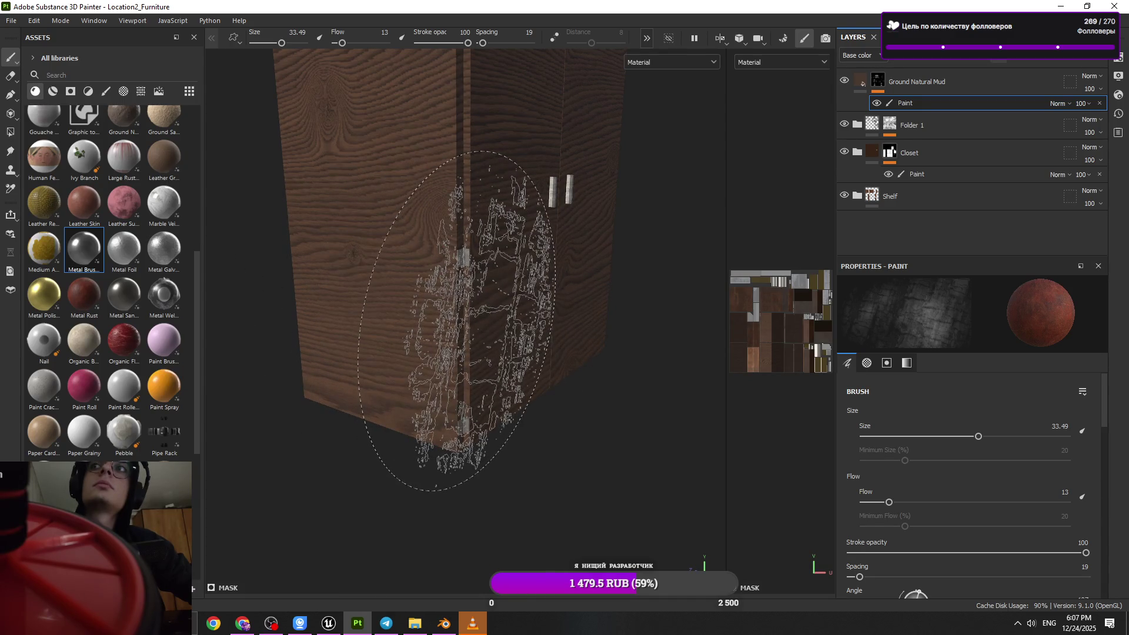
key("alt+F4")
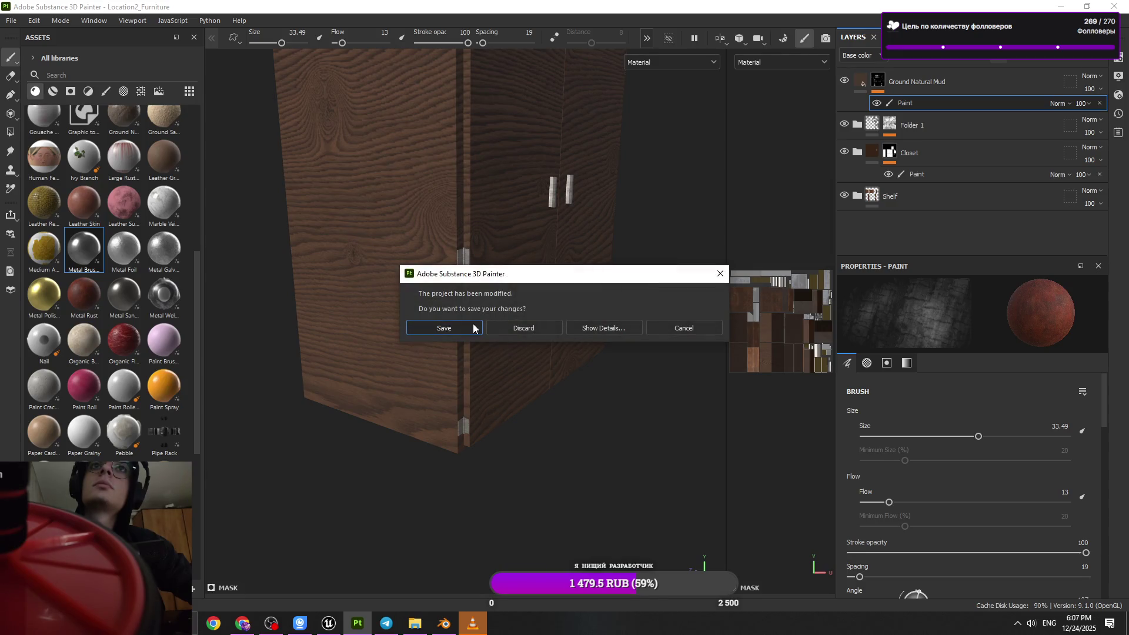
- Save the project, check Location2_Furniture.spp in Explorer, close Explorer and relaunch Painter from the desktop
left_click(474, 328)
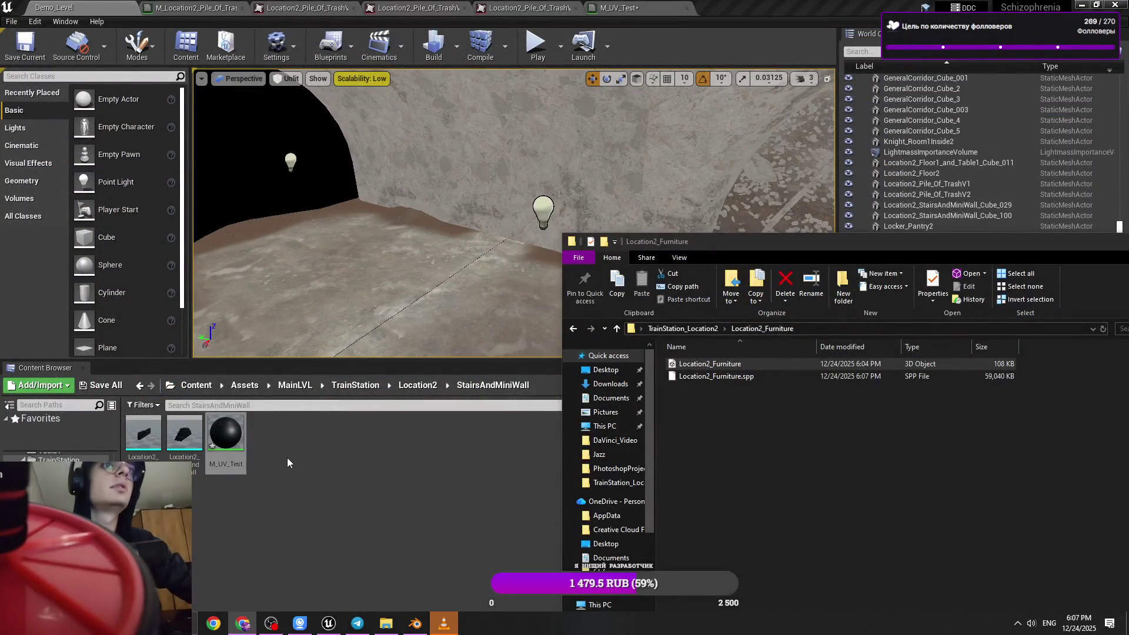
left_click_drag(706, 241, 477, 161)
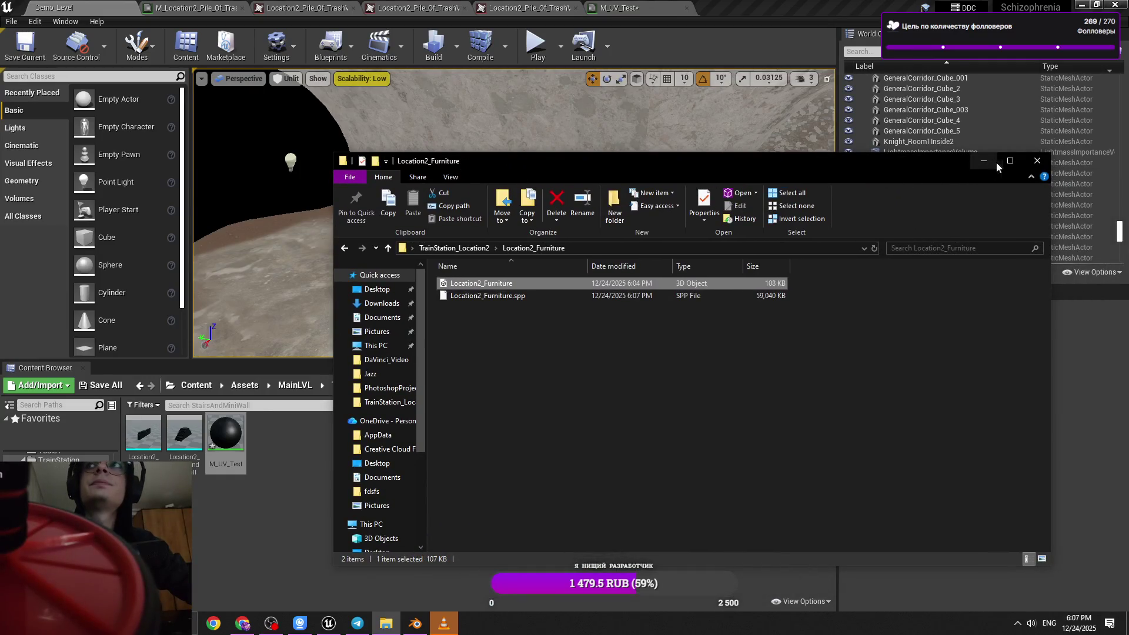
left_click(1029, 166)
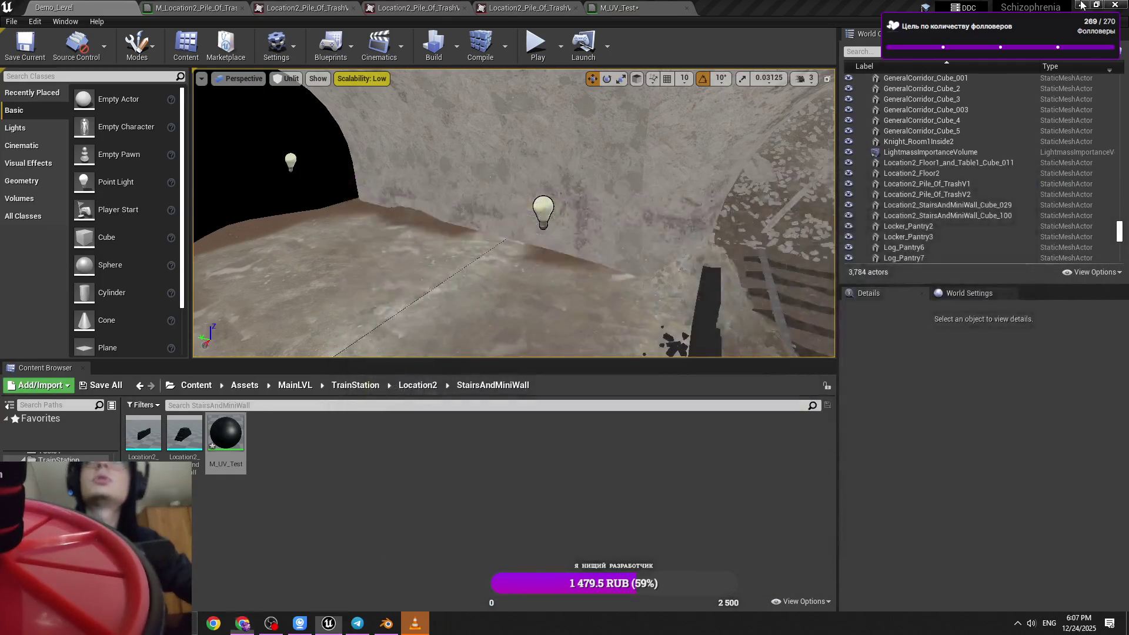
key("super+d")
double_click(514, 572)
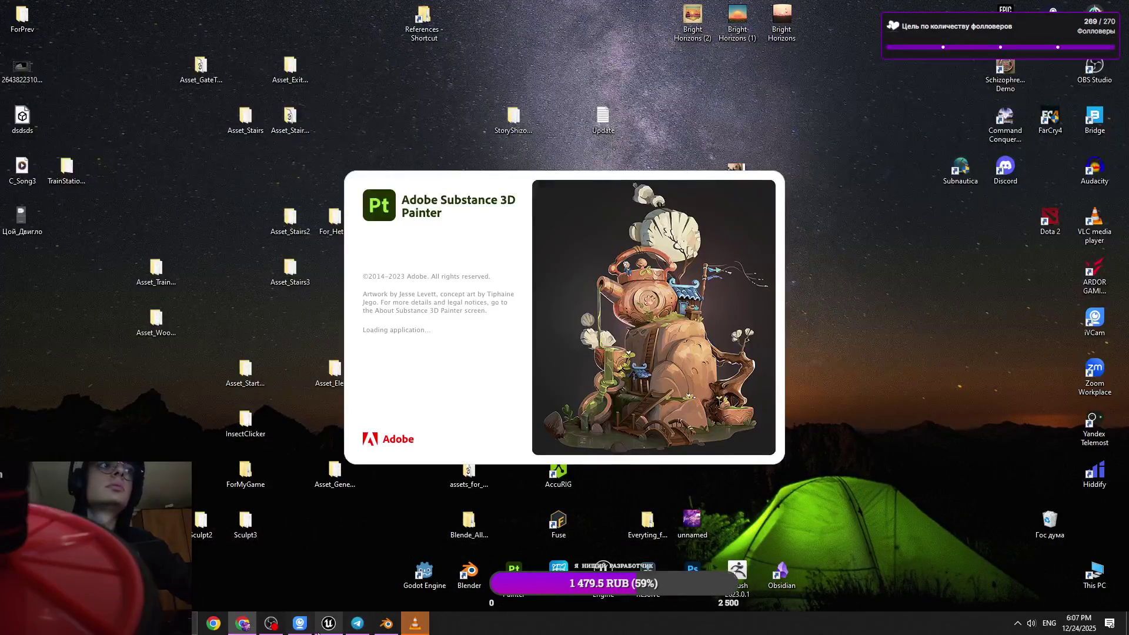
- While Painter loads, bring Unreal Editor to the front and clear its content browser selection
mouse_move(316, 631)
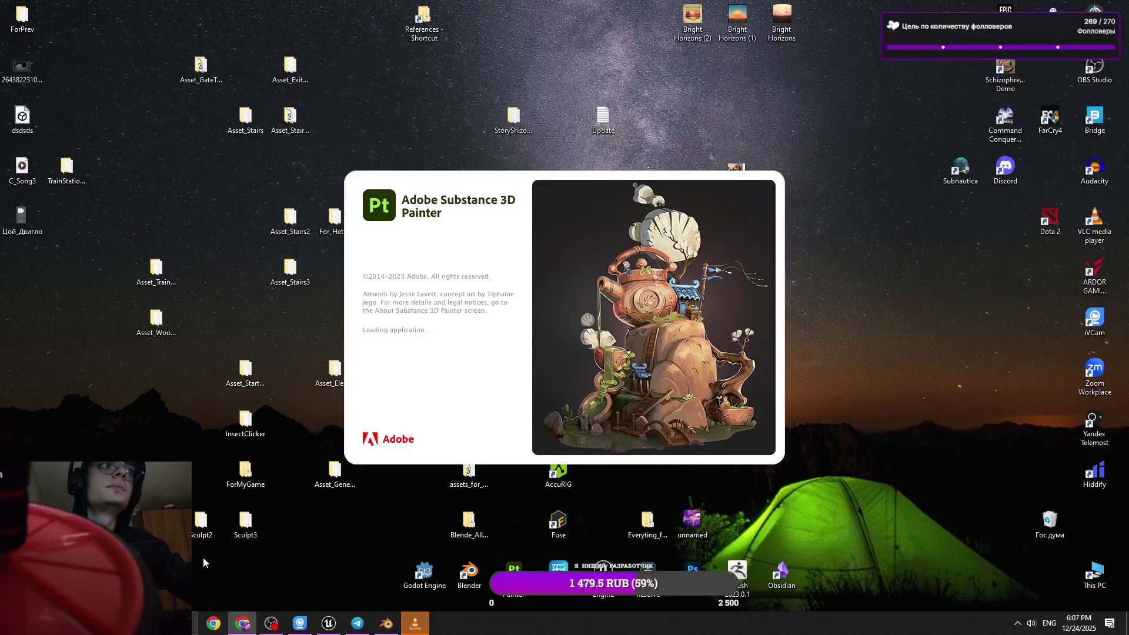
mouse_move(244, 627)
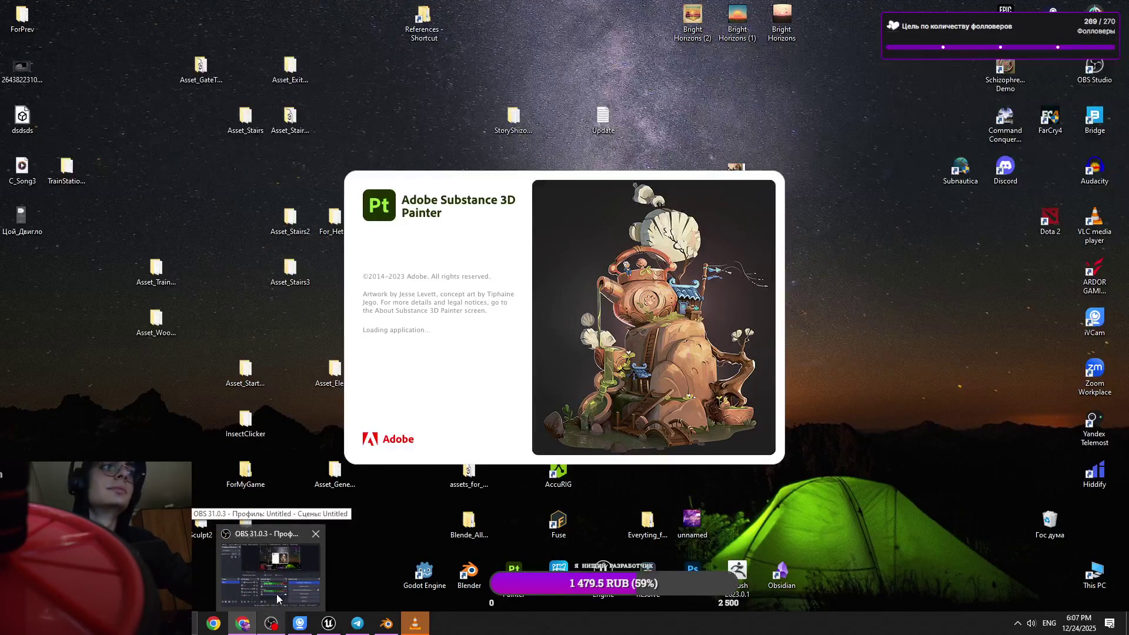
left_click(329, 624)
left_click(380, 545)
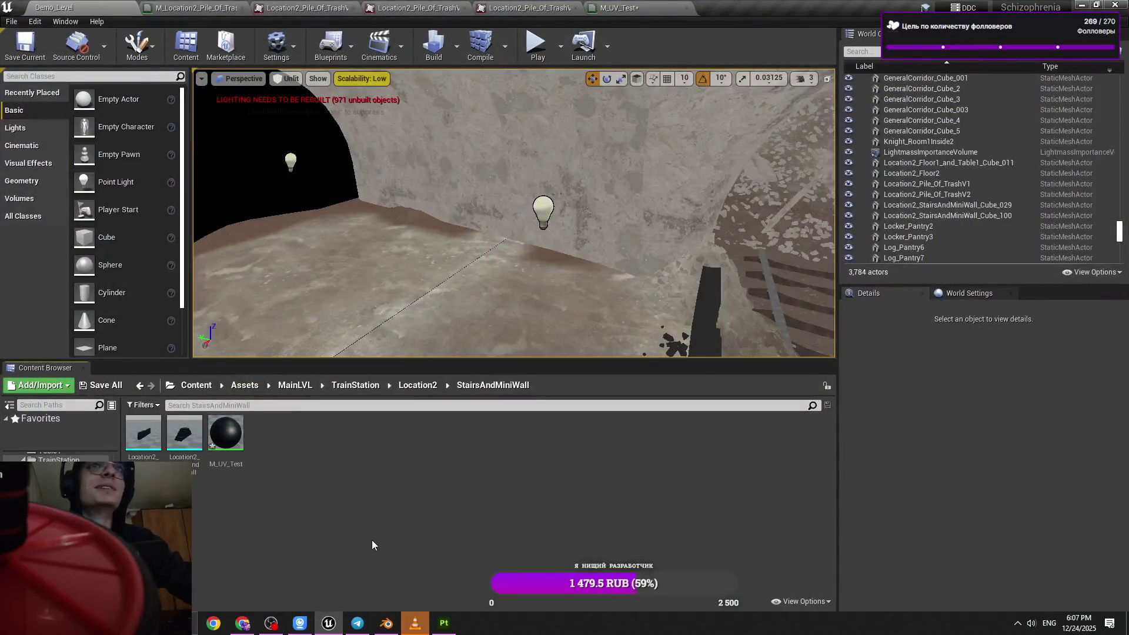
- Select the Location2_StairsAndMiniWall_Cube_100 wall piece, look down the rail tunnel, then switch to Blender
mouse_move(581, 269)
right_mouse_down()
mouse_move(670, 288)
mouse_move(686, 214)
right_mouse_up()
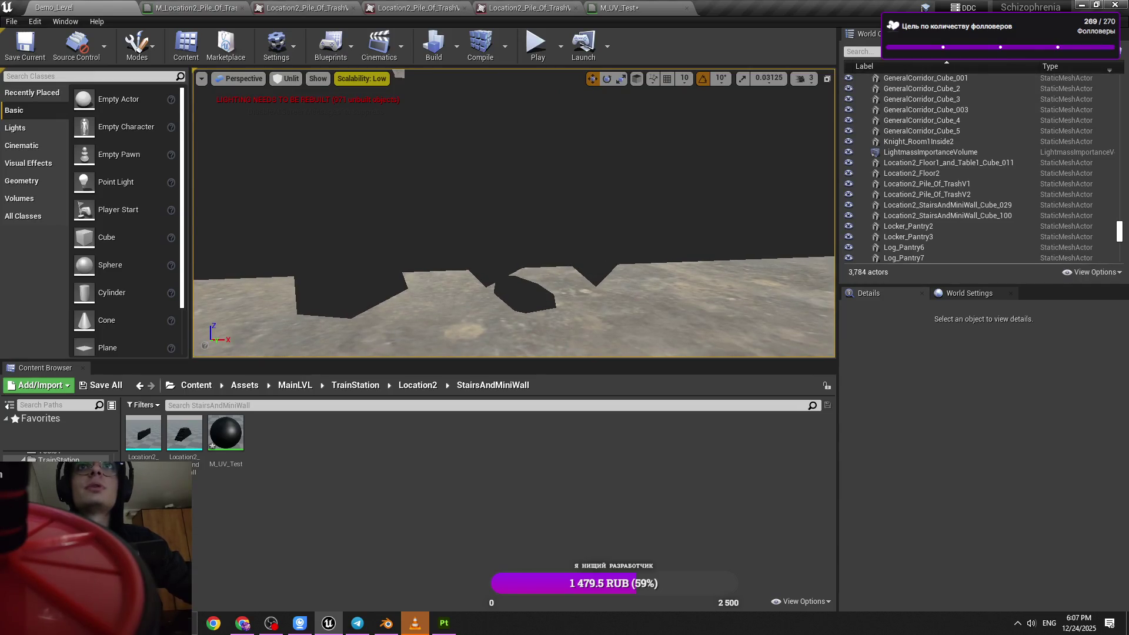
left_click(595, 253)
right_click_drag(685, 214, 615, 242)
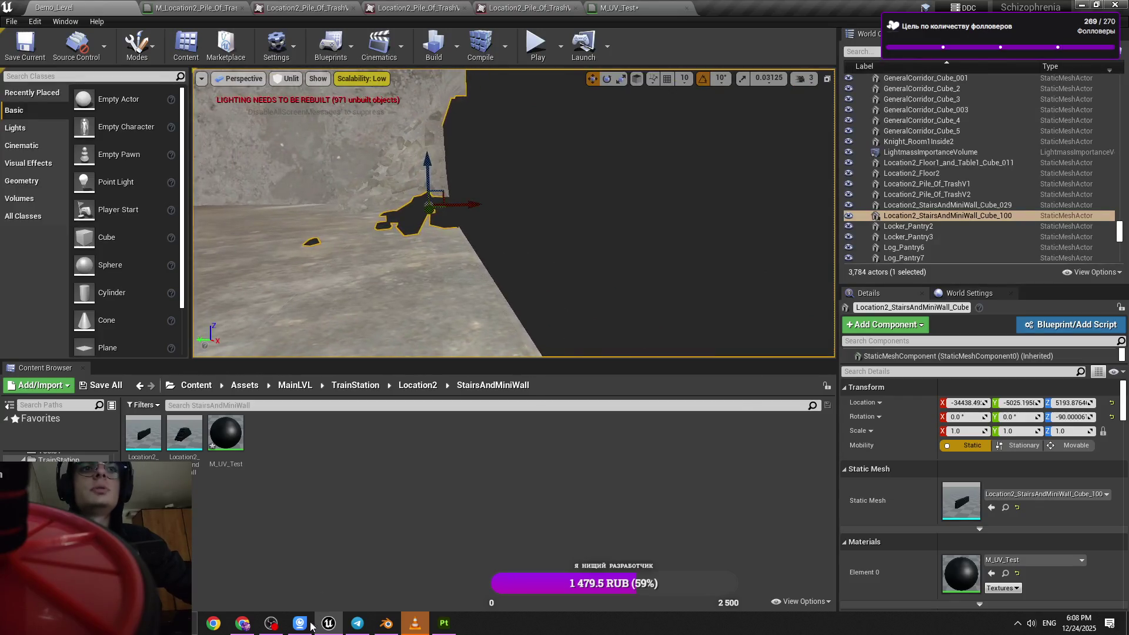
left_click(387, 623)
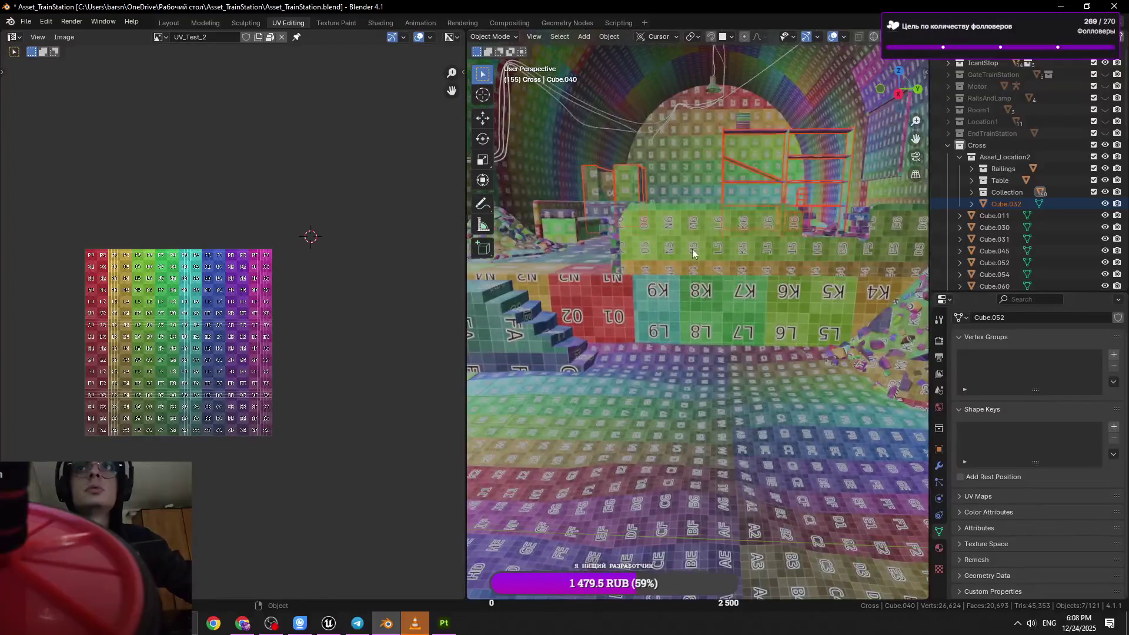
- Select the green wall block Cube.100 in Blender and view it up close along the red wall
left_click(705, 240)
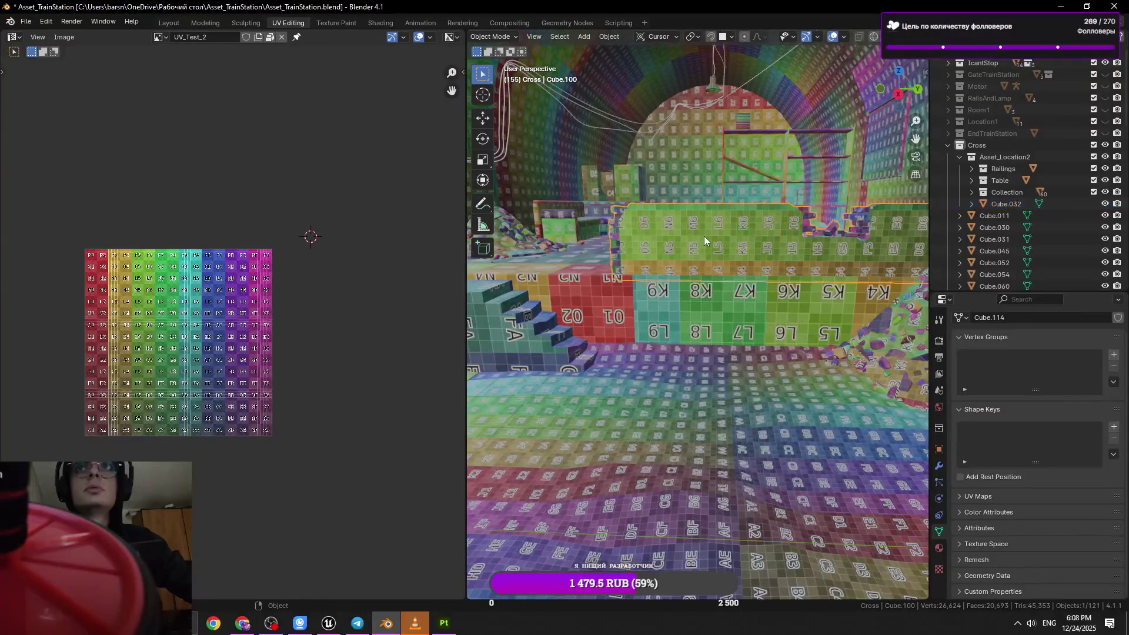
scroll(704, 236, "up", 3)
mouse_move(704, 236)
middle_mouse_down()
mouse_move(664, 363)
mouse_move(820, 337)
middle_mouse_up()
- In Unreal, lower the StairsAndMiniWall piece slightly, then select Location2_Pile_Of_TrashV2
key("alt+Tab")
mouse_move(456, 244)
right_mouse_down()
mouse_move(435, 259)
mouse_move(471, 235)
mouse_move(468, 203)
right_mouse_up()
left_click_drag(473, 178, 475, 183)
mouse_move(489, 188)
right_mouse_down()
mouse_move(528, 204)
mouse_move(542, 141)
mouse_move(550, 177)
right_mouse_up()
left_click(556, 208)
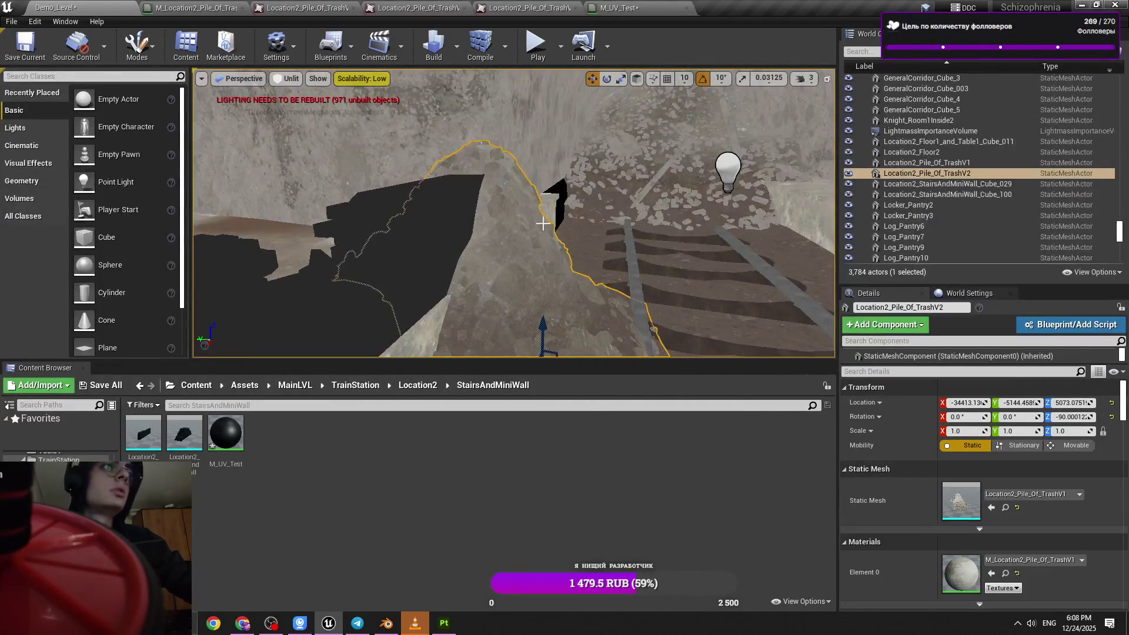
- Save the Demo_Level map and bring Substance 3D Painter to the front
key("ctrl+s")
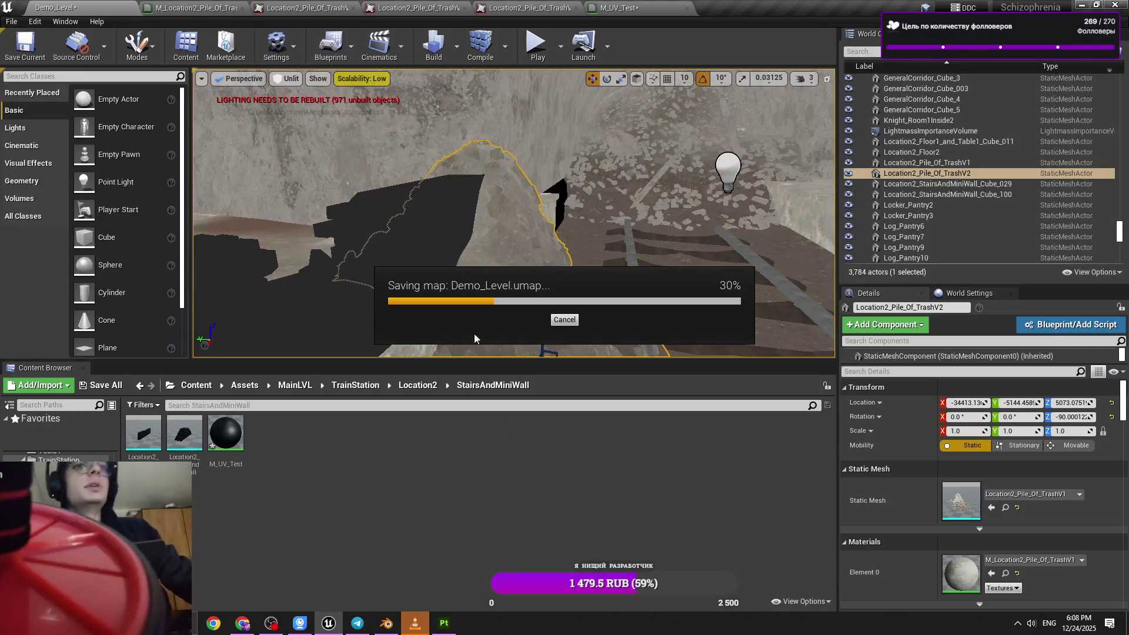
left_click(415, 626)
left_click(416, 626)
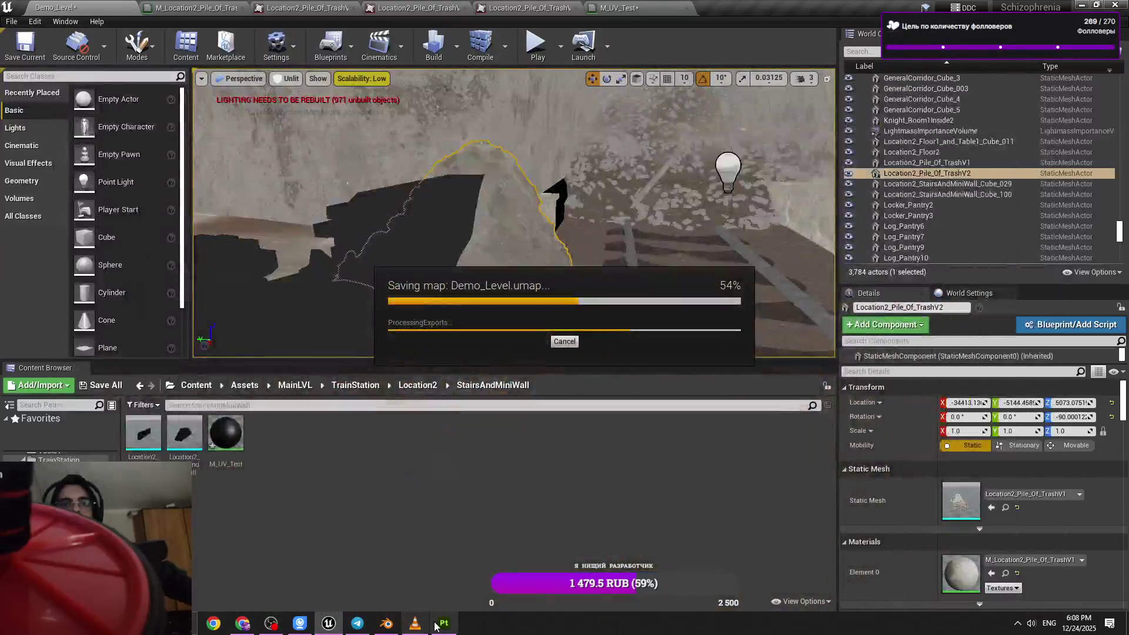
- Dismiss Painter's home screen and bring up the open-existing-project browser
left_click(444, 624)
left_click(734, 222)
left_click(12, 20)
key("Escape")
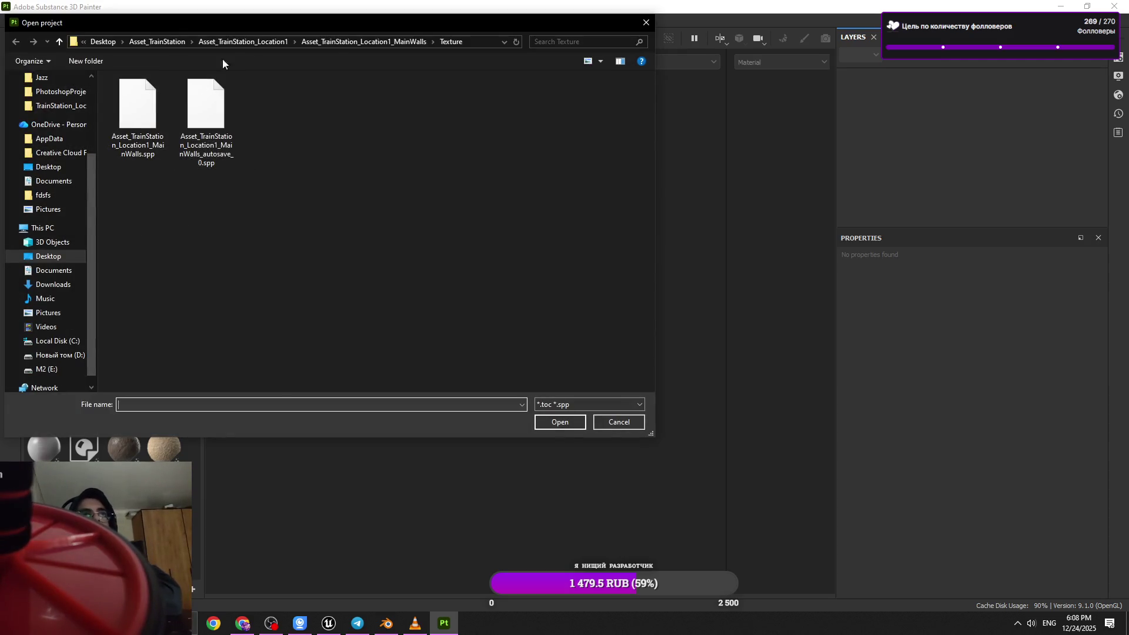
- Go up to Desktop and open TrainStation_Location2 > Location2_Furniture > Location2_Furniture.spp
left_click(262, 42)
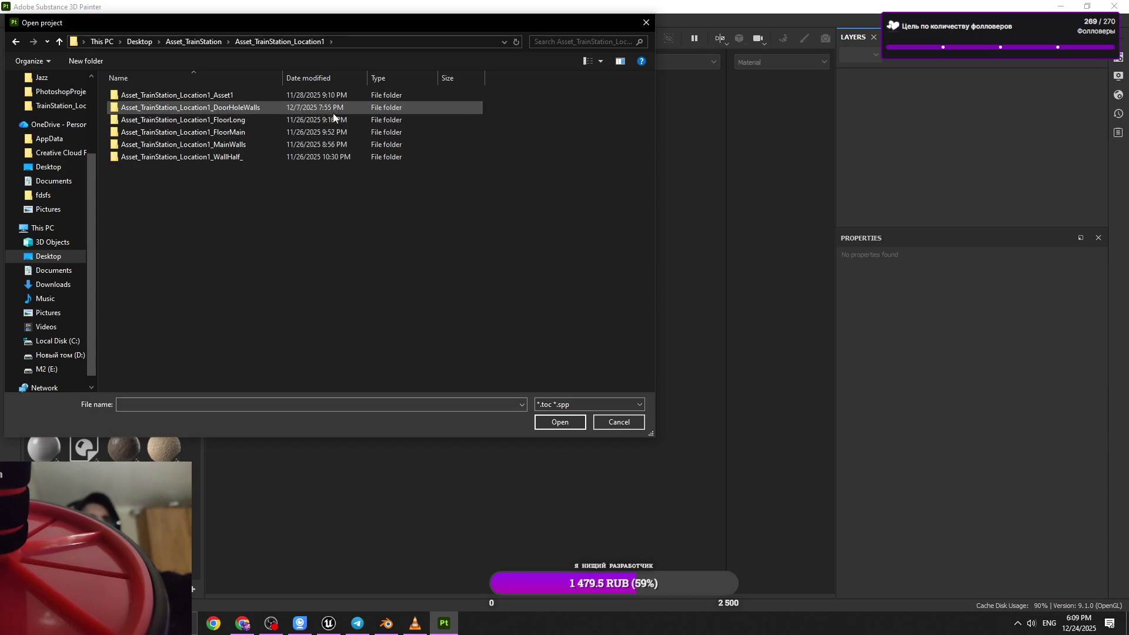
left_click(194, 41)
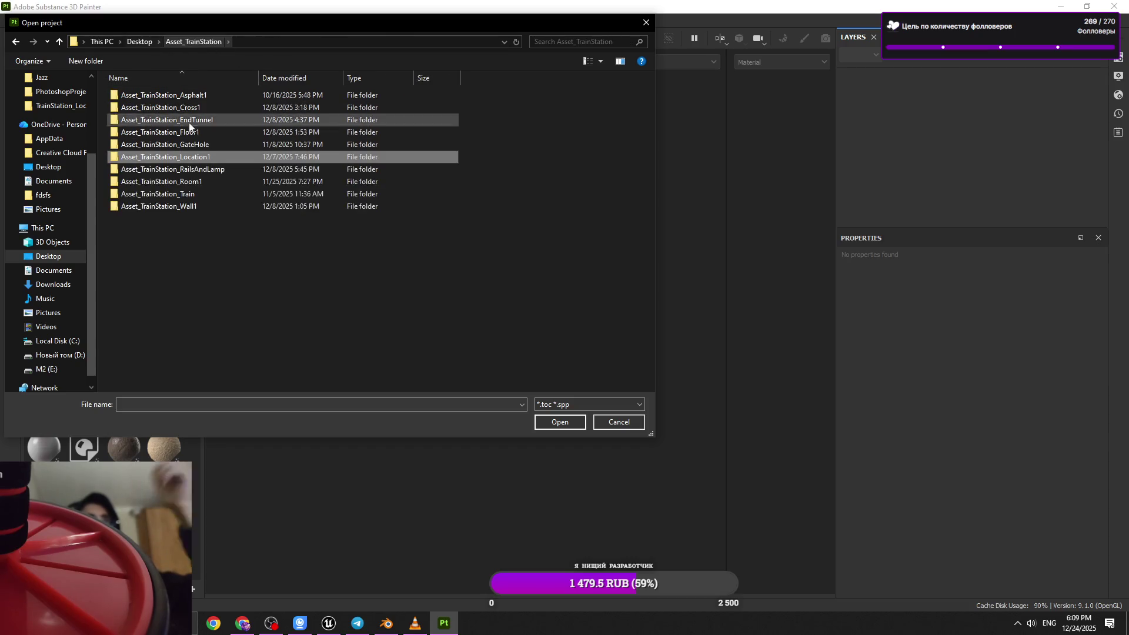
left_click(144, 42)
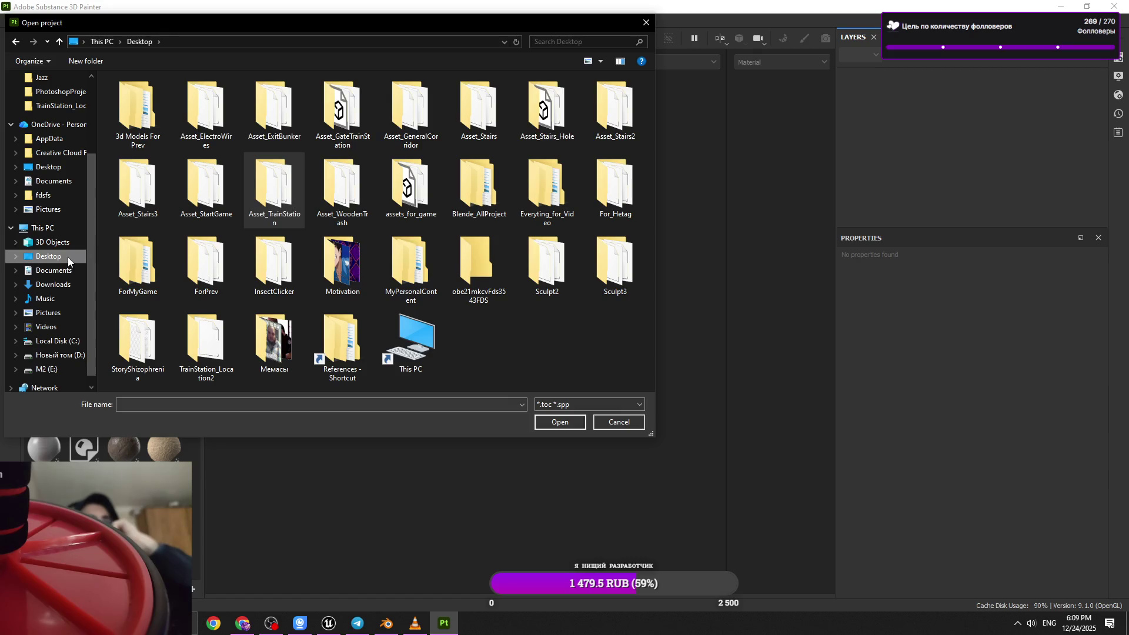
double_click(206, 347)
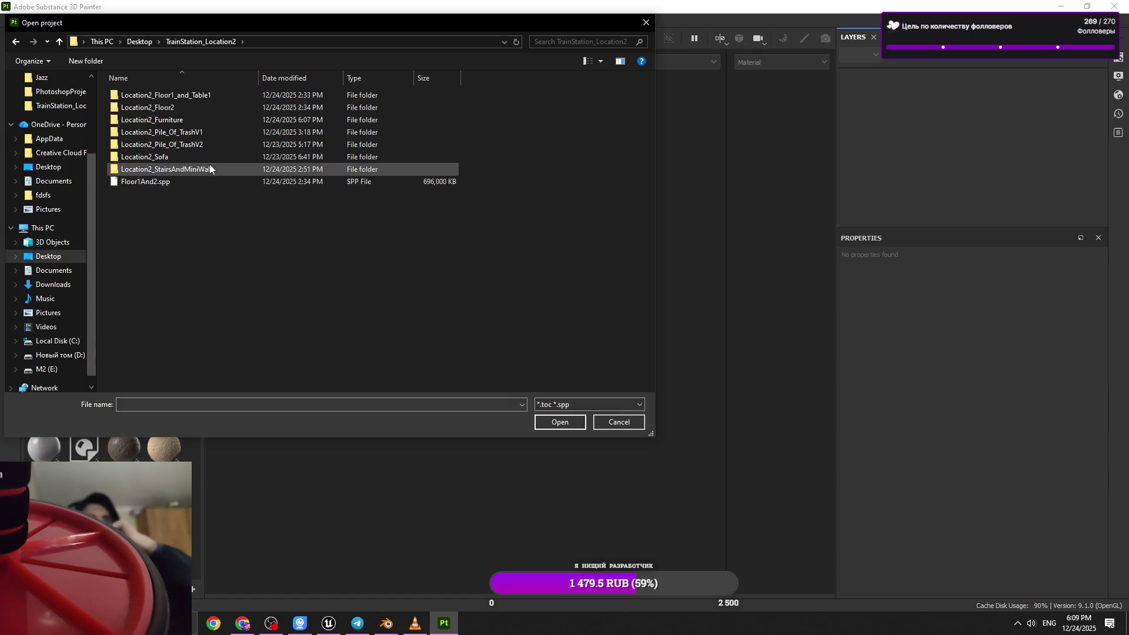
double_click(219, 121)
double_click(238, 96)
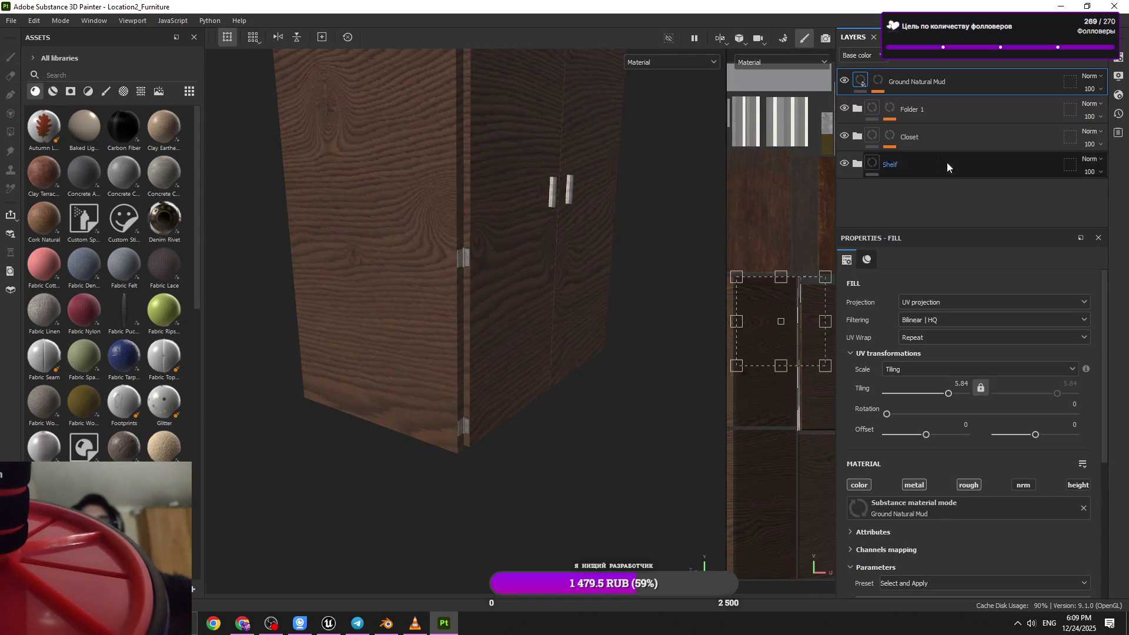
- Add a paint effect to the Ground Natural Mud mask using the Bark brush at size 13.26
key("1")
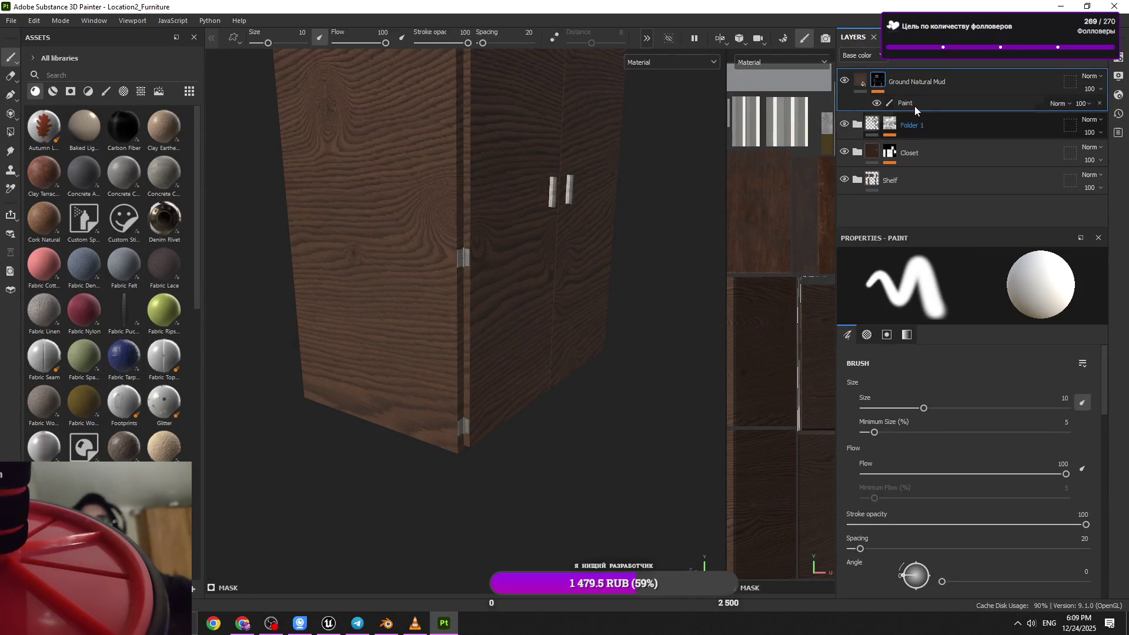
left_click(106, 91)
left_click(84, 221)
right_click_drag(409, 426, 406, 399, "ctrl")
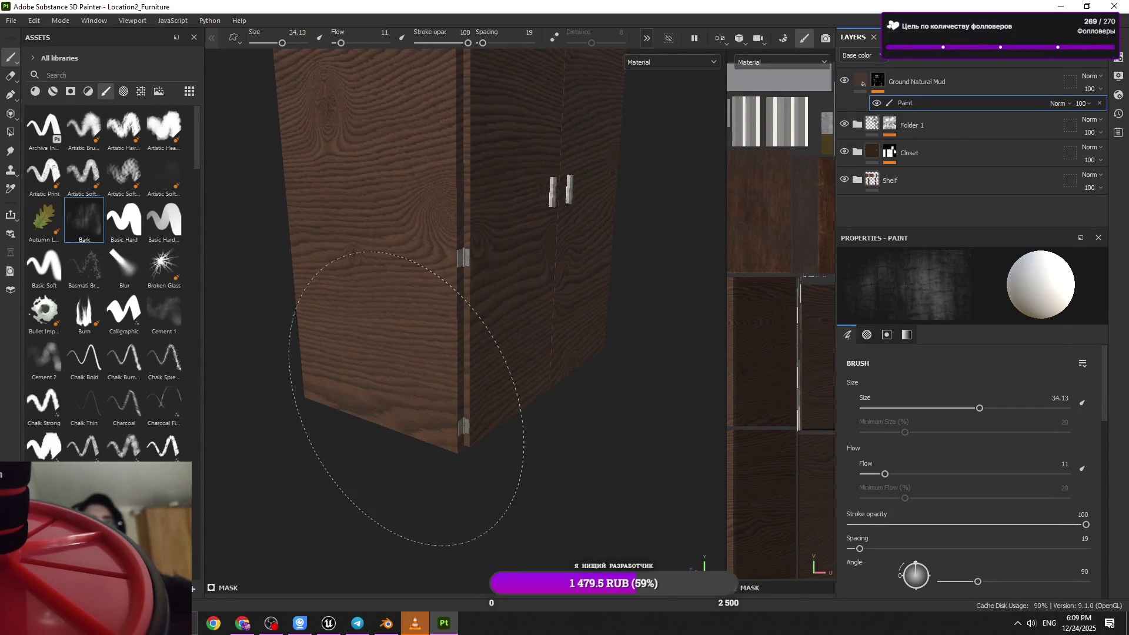
left_click_drag(418, 392, 406, 391, "alt")
- Orbit and zoom around the wardrobe to inspect its doors, side panel, corner and top
right_click_drag(405, 391, 359, 391, "ctrl")
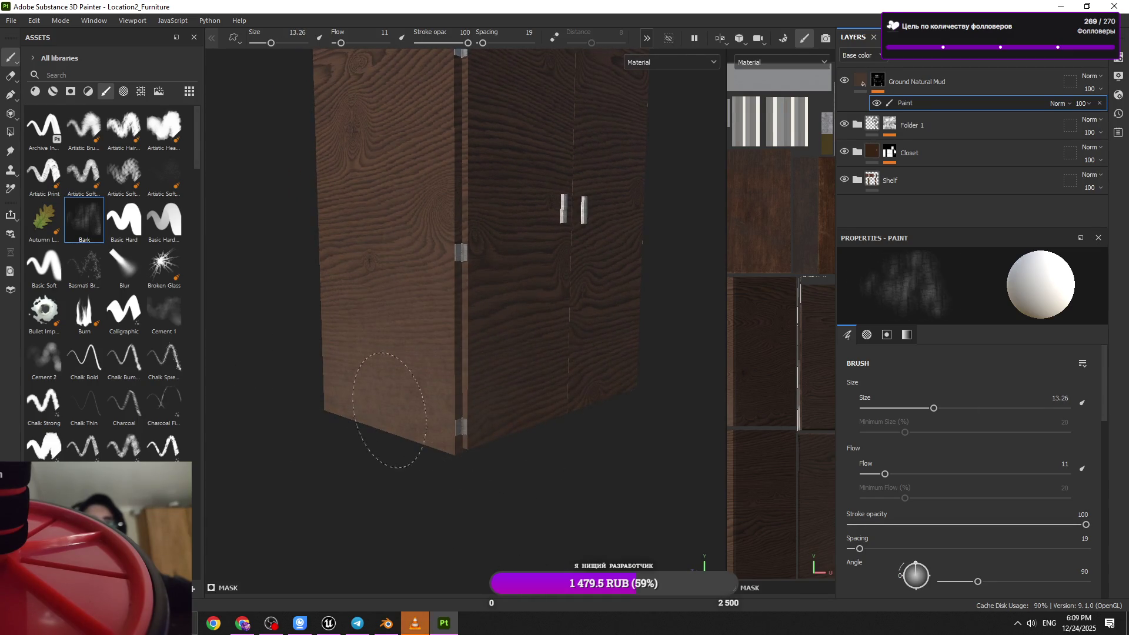
mouse_move(466, 403)
left_mouse_down("alt")
mouse_move(500, 414)
mouse_move(471, 432)
mouse_move(529, 416)
mouse_move(311, 395)
mouse_move(379, 412)
left_mouse_up("alt")
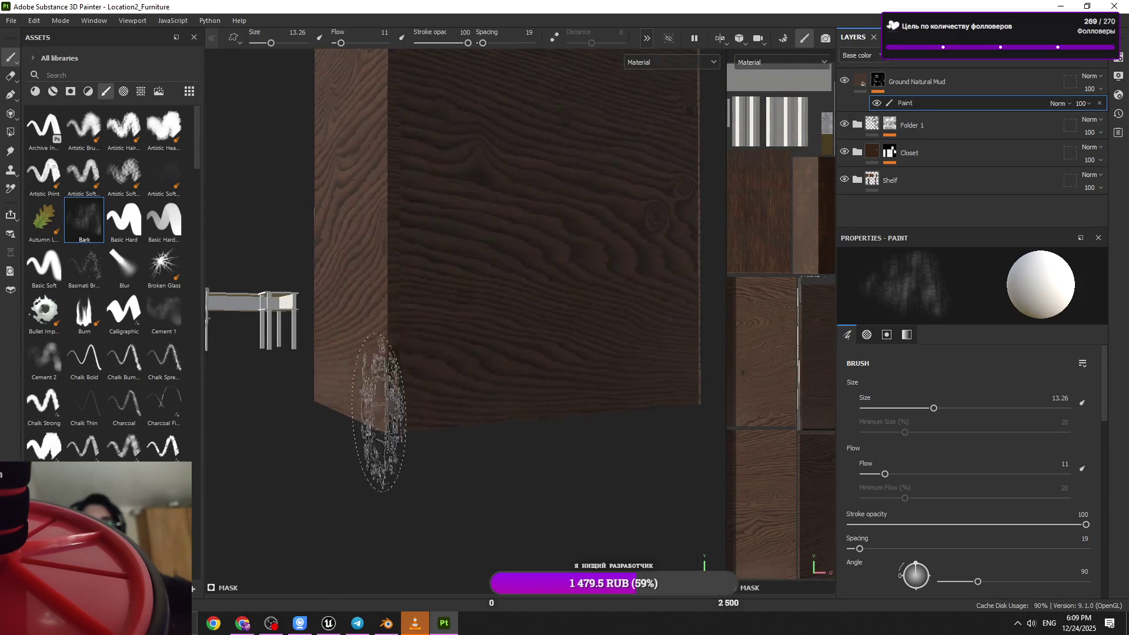
mouse_move(523, 406)
left_mouse_down("alt")
mouse_move(500, 383)
mouse_move(479, 416)
mouse_move(498, 351)
mouse_move(582, 393)
mouse_move(471, 330)
mouse_move(275, 308)
mouse_move(466, 328)
left_mouse_up("alt")
mouse_move(467, 328)
right_mouse_down("alt")
mouse_move(492, 290)
mouse_move(582, 318)
mouse_move(290, 231)
mouse_move(290, 295)
mouse_move(382, 295)
right_mouse_up("alt")
left_click_drag(382, 295, 424, 296, "alt")
scroll(425, 298, "down", 10)
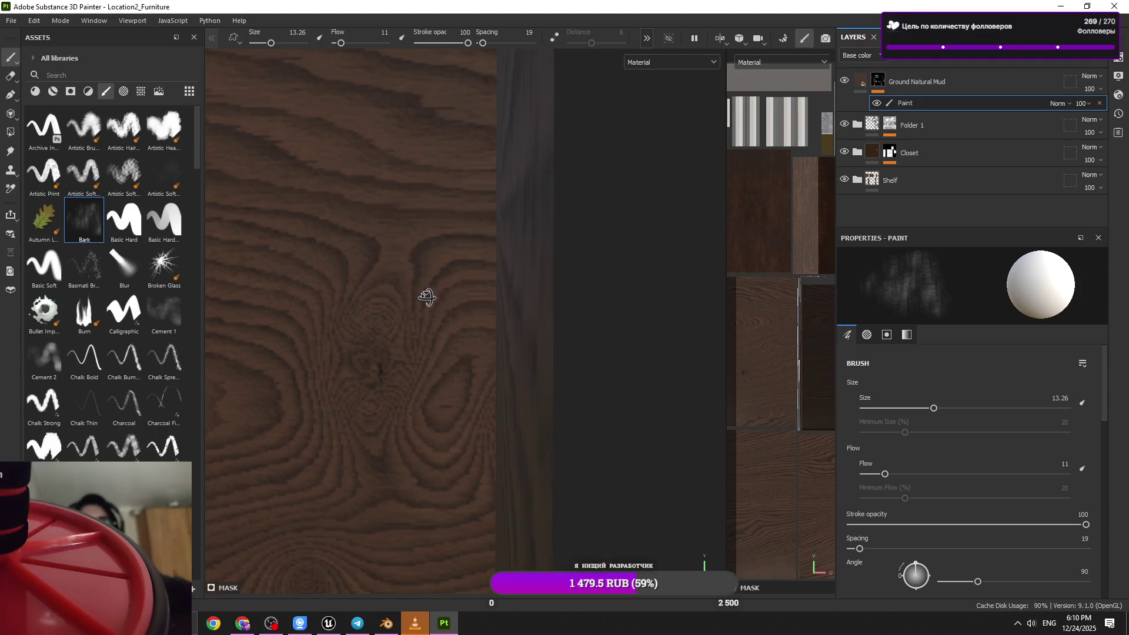
mouse_move(425, 298)
left_mouse_down("alt")
mouse_move(353, 399)
mouse_move(126, 335)
mouse_move(176, 353)
left_mouse_up("alt")
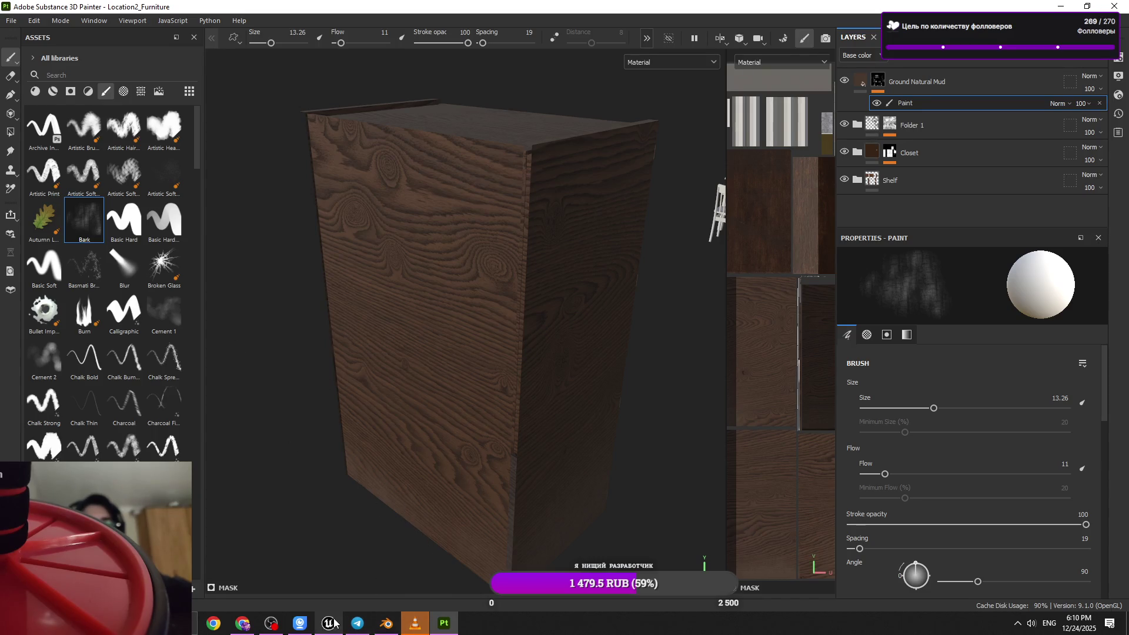
- In Blender, select the Cylinder.032 box by the wall and frame the view on it
left_click(386, 623)
mouse_move(676, 306)
middle_mouse_down()
mouse_move(728, 336)
mouse_move(685, 181)
mouse_move(711, 167)
mouse_move(644, 214)
mouse_move(709, 231)
middle_mouse_up()
left_click(684, 180)
key("KP_Decimal")
scroll(705, 234, "up", 4)
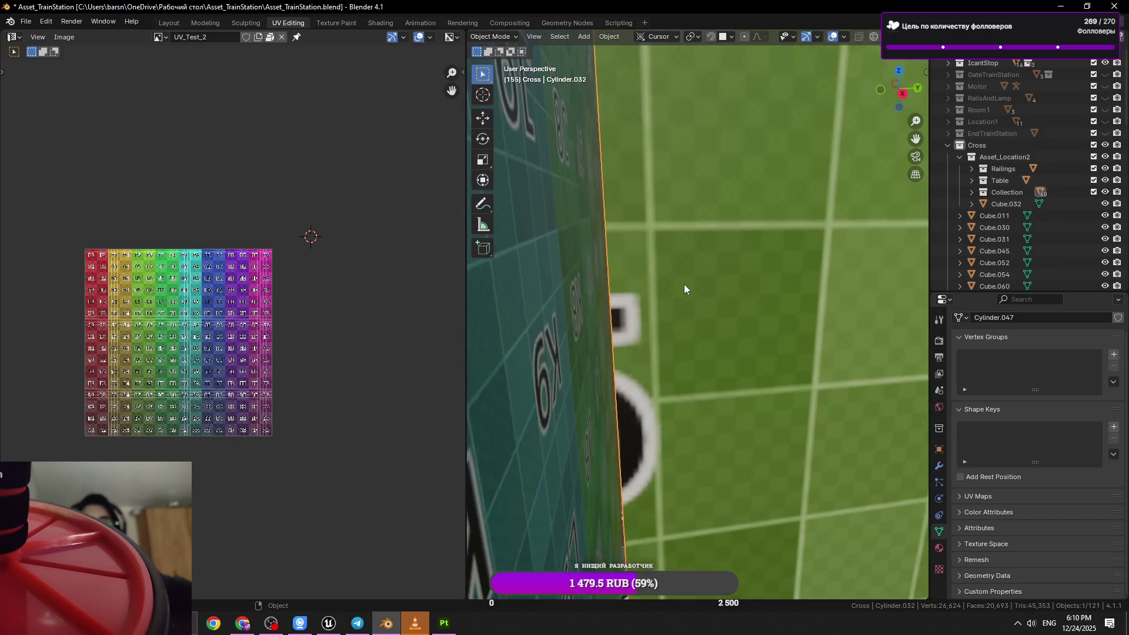
- In Blender's Edit Mode, select an edge loop and a face on the box, then save the file
key("Tab")
key("2")
left_click(681, 339, "alt")
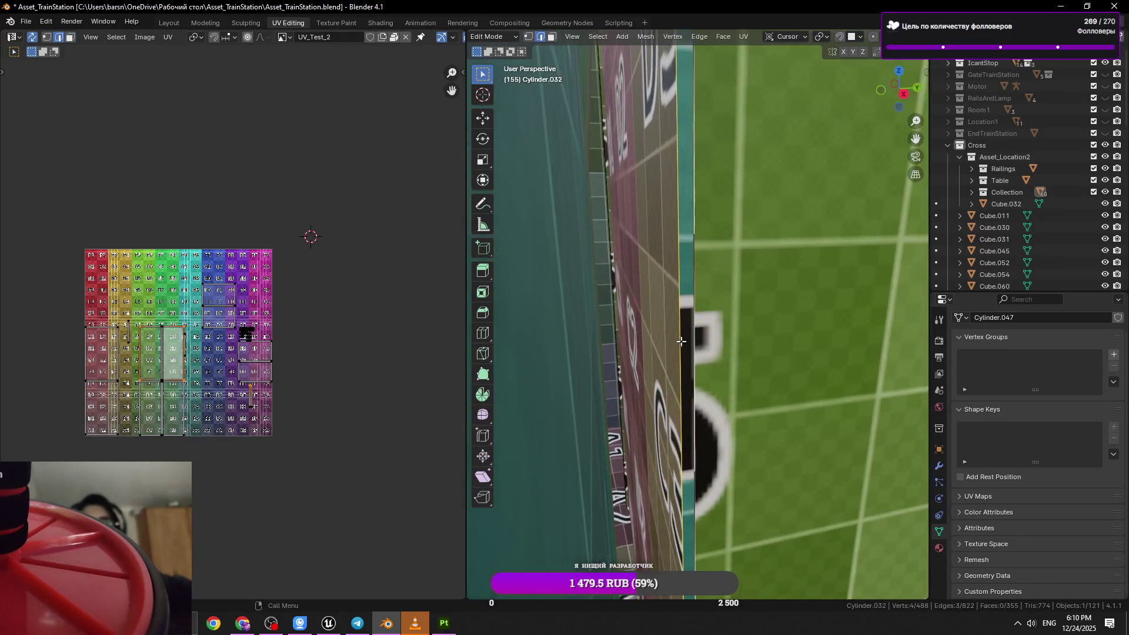
key("3")
left_click(666, 322)
mouse_move(666, 323)
middle_mouse_down()
mouse_move(700, 345)
mouse_move(685, 324)
mouse_move(696, 311)
mouse_move(563, 439)
middle_mouse_up()
key("ctrl+s")
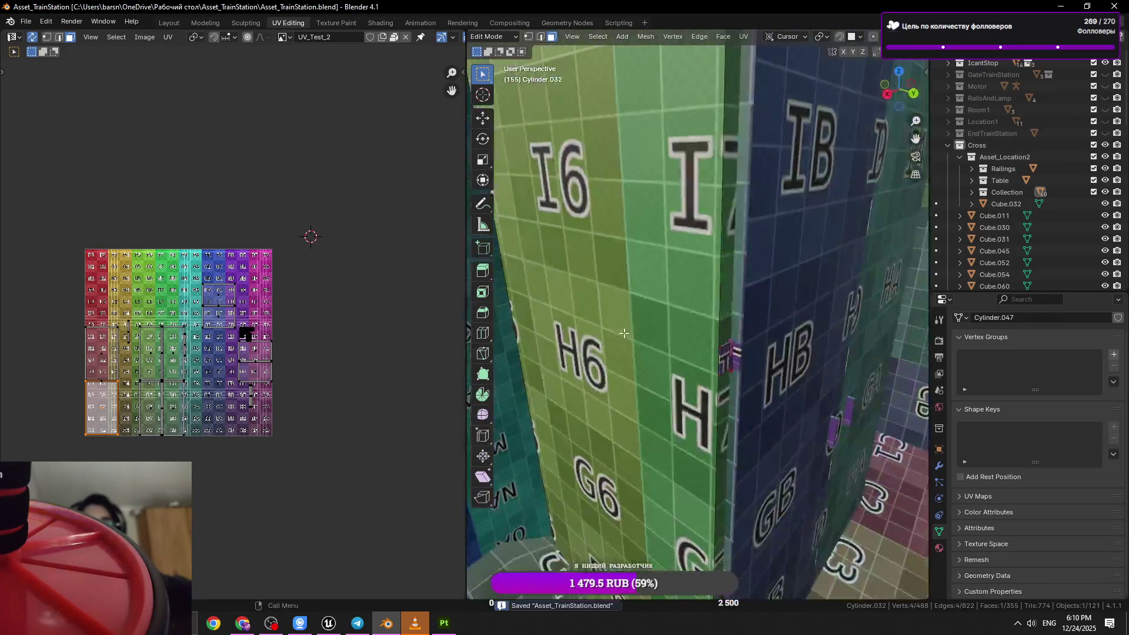
- Back in Substance 3D Painter, orbit to lower and closer front views of the cabinet
left_click(445, 626)
mouse_move(545, 404)
left_mouse_down("alt")
mouse_move(517, 390)
mouse_move(580, 349)
mouse_move(564, 342)
mouse_move(580, 328)
mouse_move(290, 227)
mouse_move(149, 283)
mouse_move(351, 320)
mouse_move(643, 318)
mouse_move(590, 288)
mouse_move(618, 436)
mouse_move(635, 429)
left_mouse_up("alt")
mouse_move(599, 491)
left_mouse_down("alt")
mouse_move(595, 517)
mouse_move(577, 396)
mouse_move(573, 416)
mouse_move(587, 436)
mouse_move(471, 378)
mouse_move(559, 402)
mouse_move(522, 381)
mouse_move(519, 411)
mouse_move(565, 386)
mouse_move(583, 424)
left_mouse_up("alt")
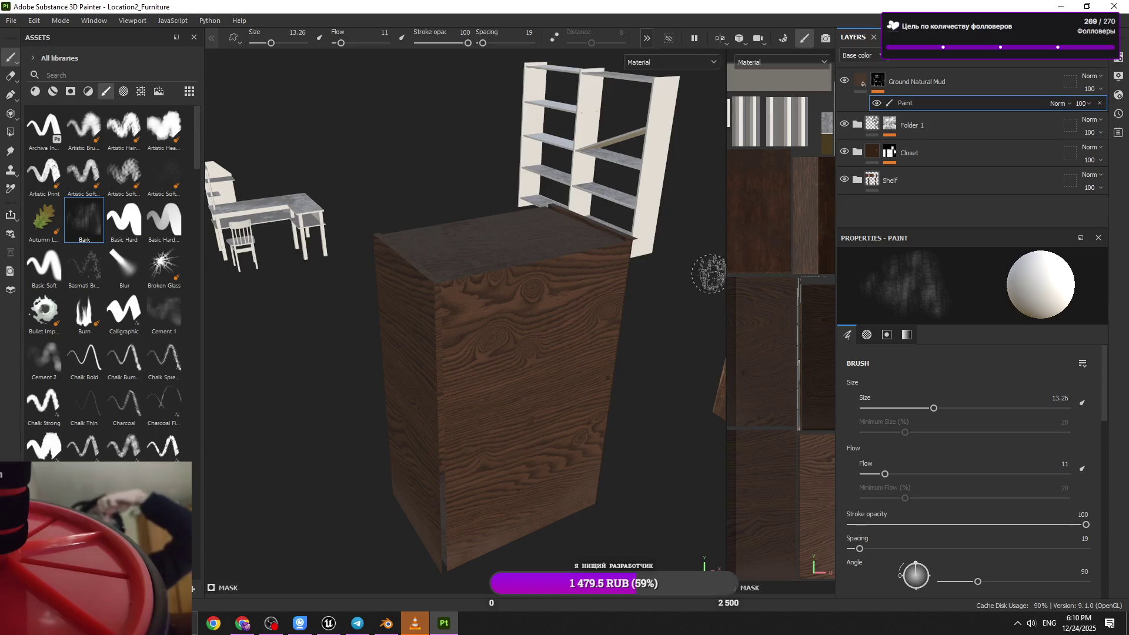
- Bring the Unreal Engine editor with the Demo_Level tunnel back to the front
left_click(1061, 6)
left_click(1062, 6)
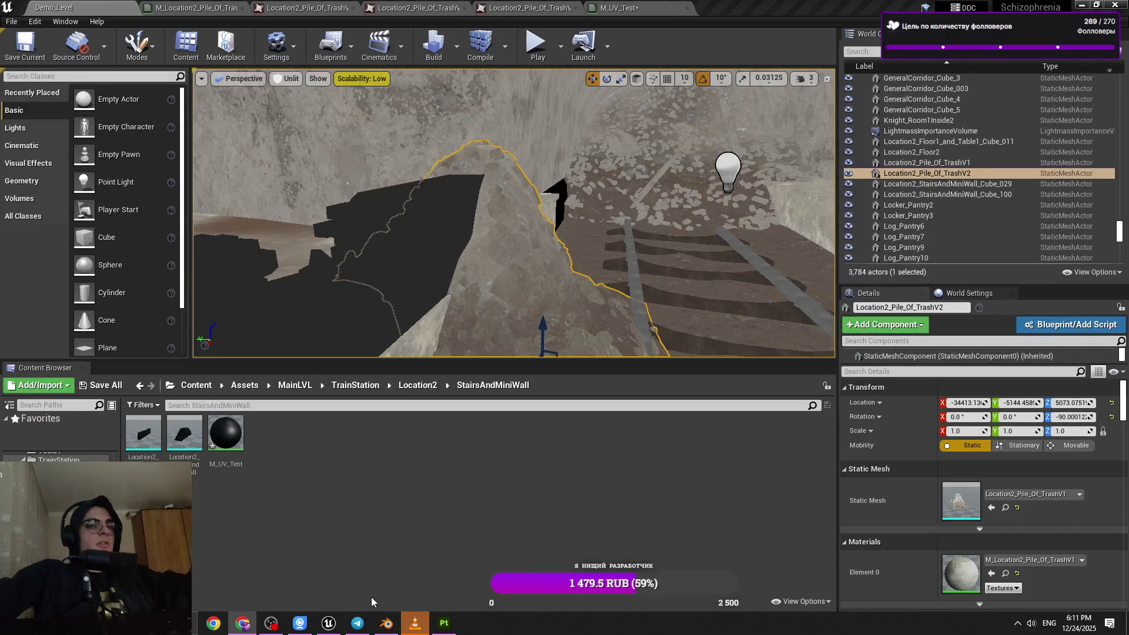
- Minimise Unreal, refresh the desktop, and drag photo_2025-12-19_16-25-18.jpg onto Substance 3D Painter
mouse_move(244, 628)
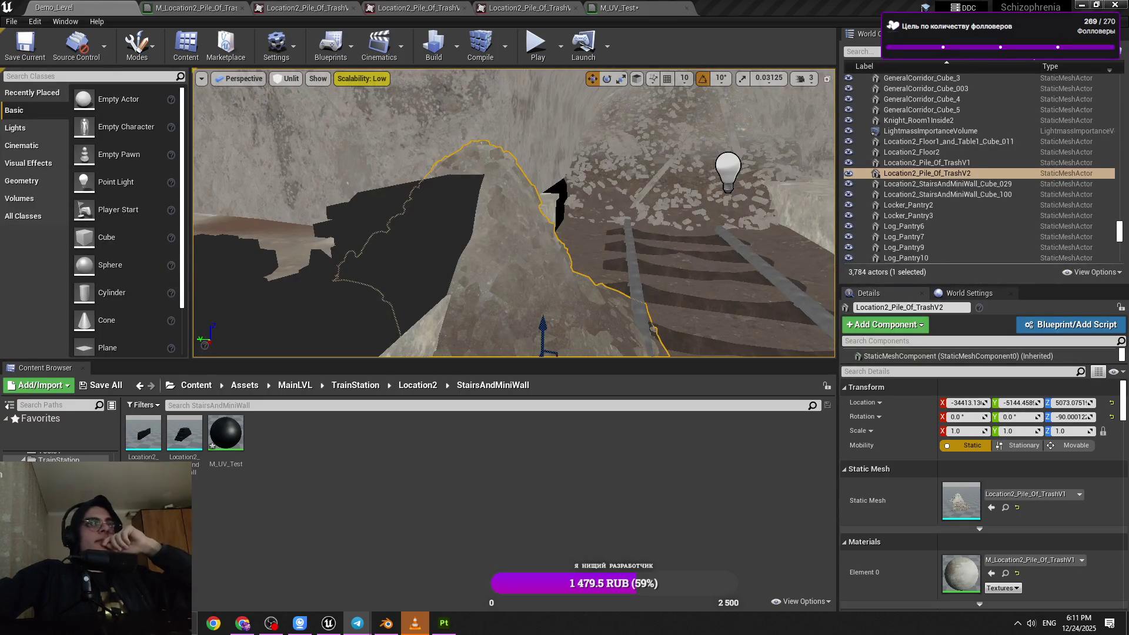
left_click(328, 623)
right_click(111, 108)
left_click(141, 142)
mouse_move(22, 277)
left_mouse_down()
mouse_move(68, 355)
mouse_move(464, 631)
mouse_move(272, 457)
mouse_move(161, 401)
left_mouse_up()
- Import the photo as a texture and place it in a new Fill layer's base colour
left_click(714, 194)
left_click(756, 232)
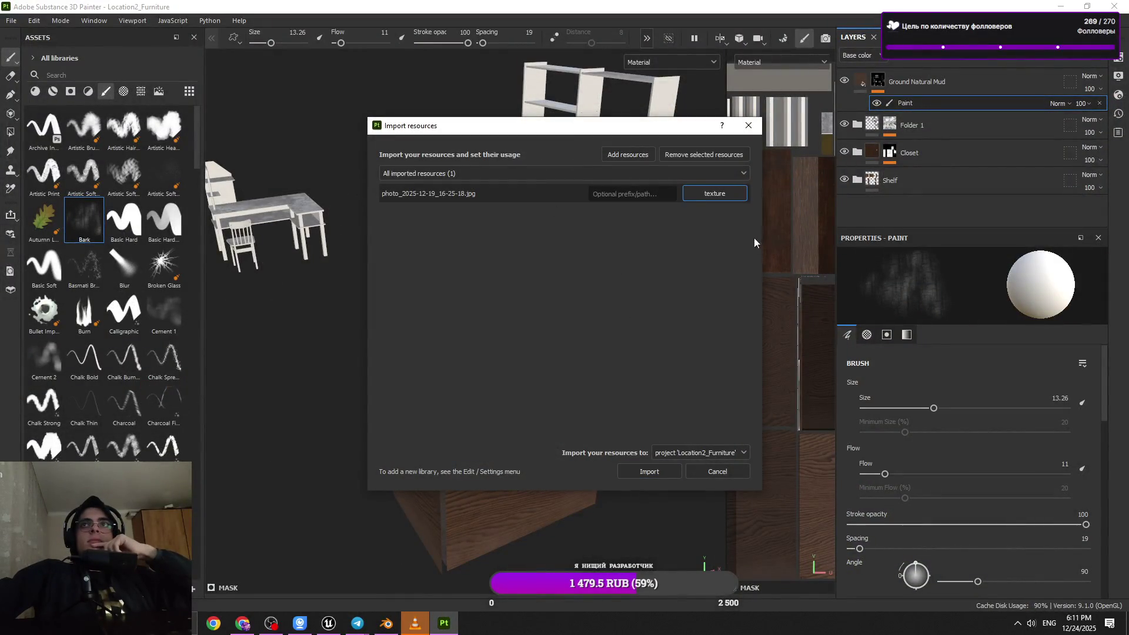
left_click(650, 471)
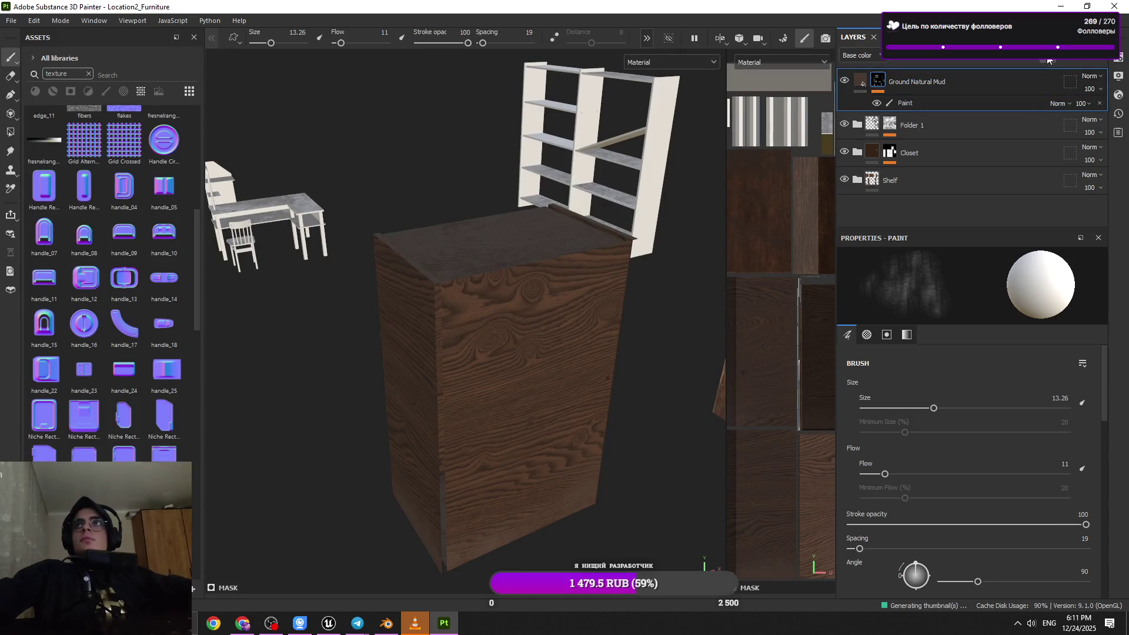
left_click(1012, 55)
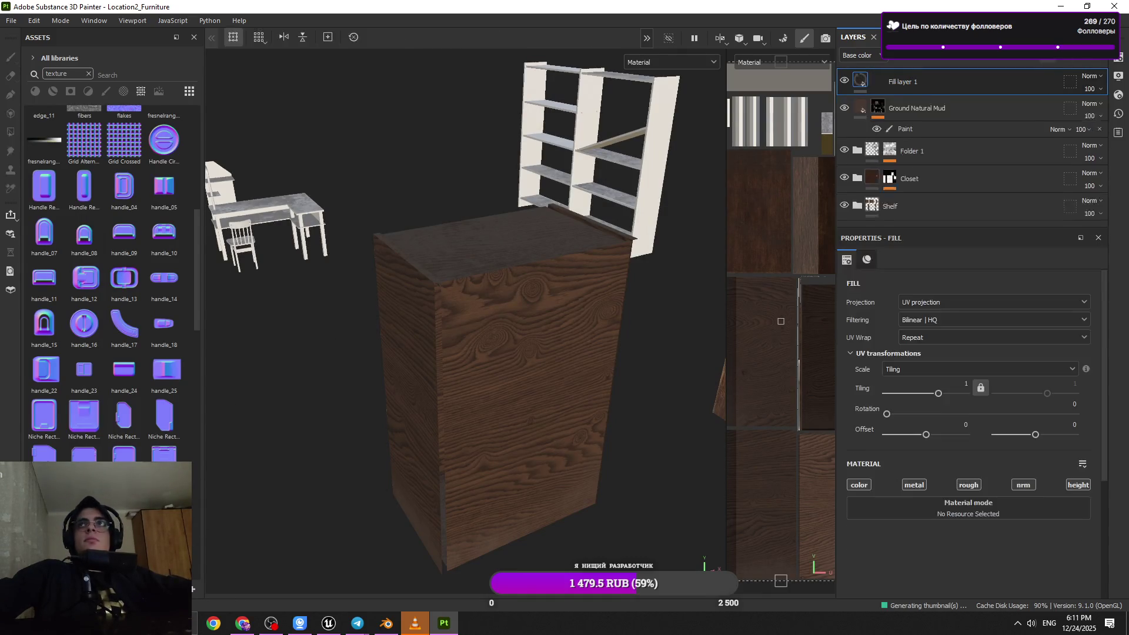
left_click_drag(841, 388, 970, 575)
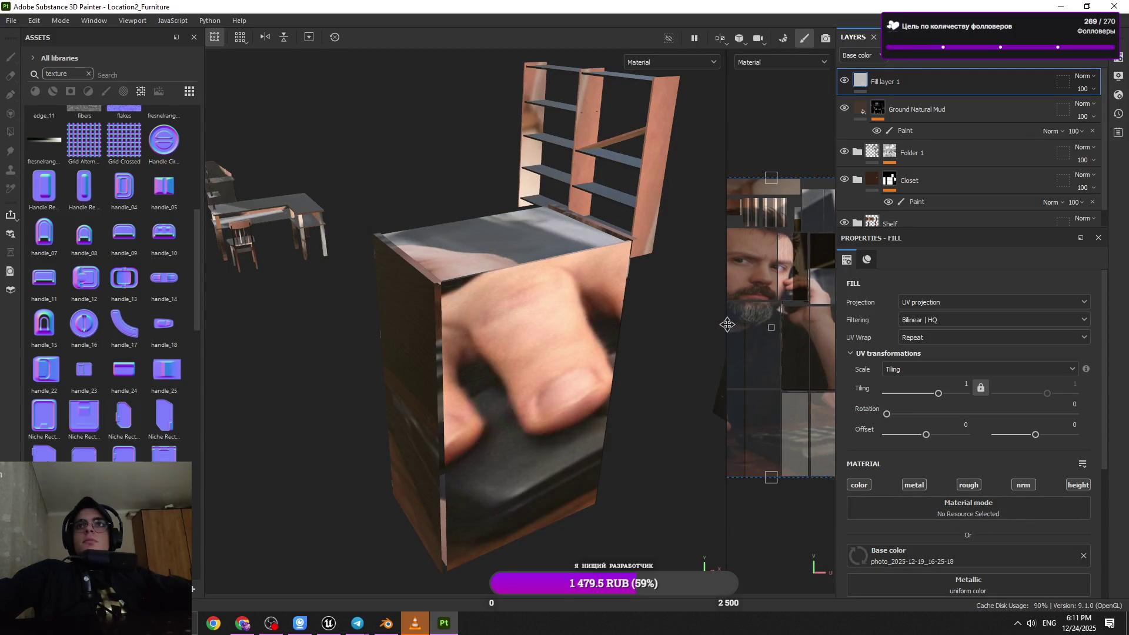
left_click_drag(727, 325, 447, 325)
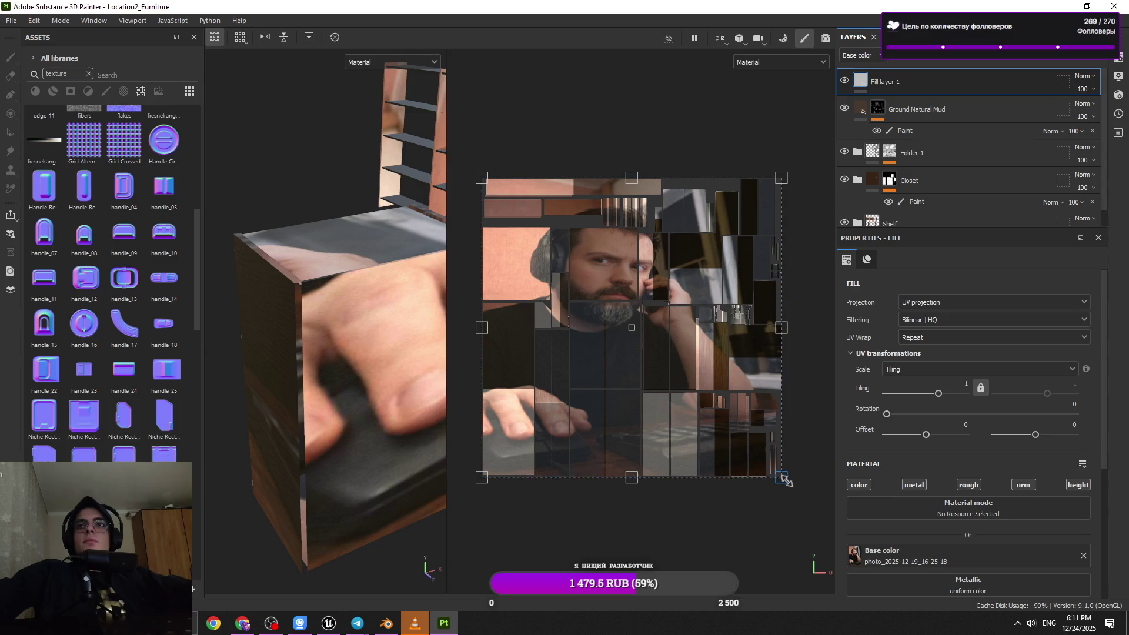
- Give the photo fill a black mask and polygon-fill only the cabinet's front face
left_click(1010, 60)
left_click(1007, 81)
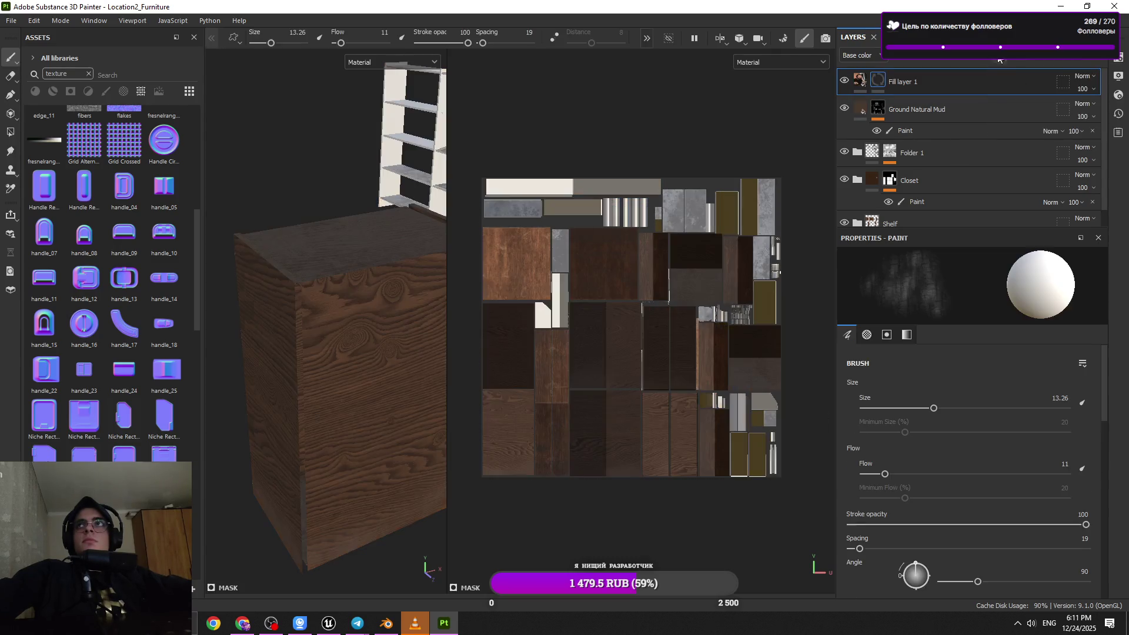
key("4")
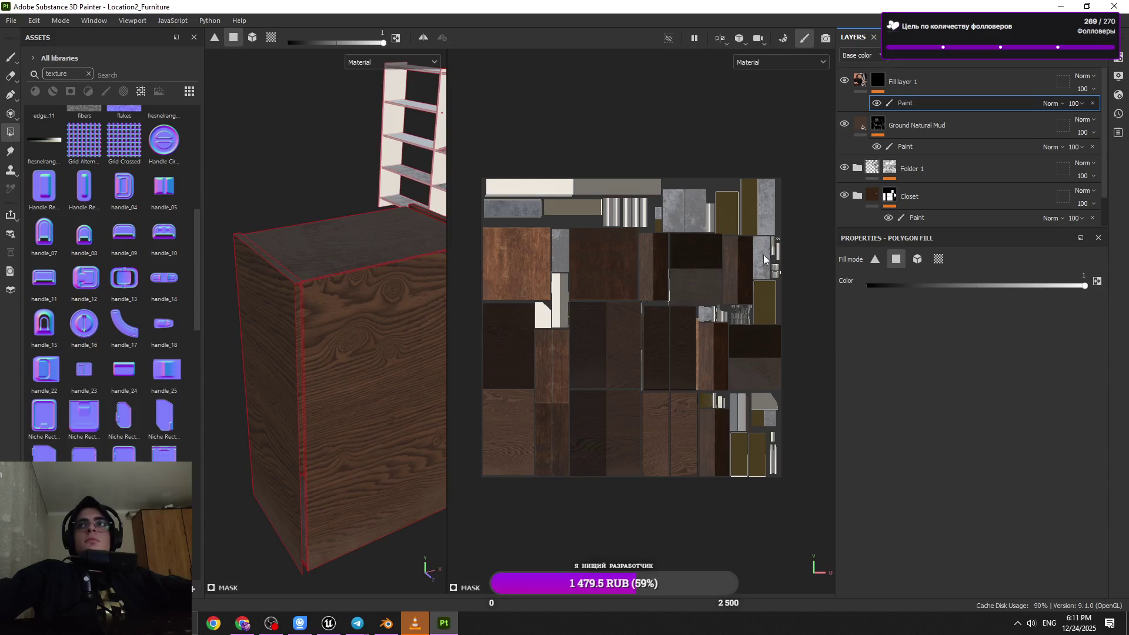
left_click(918, 260)
left_click(382, 396)
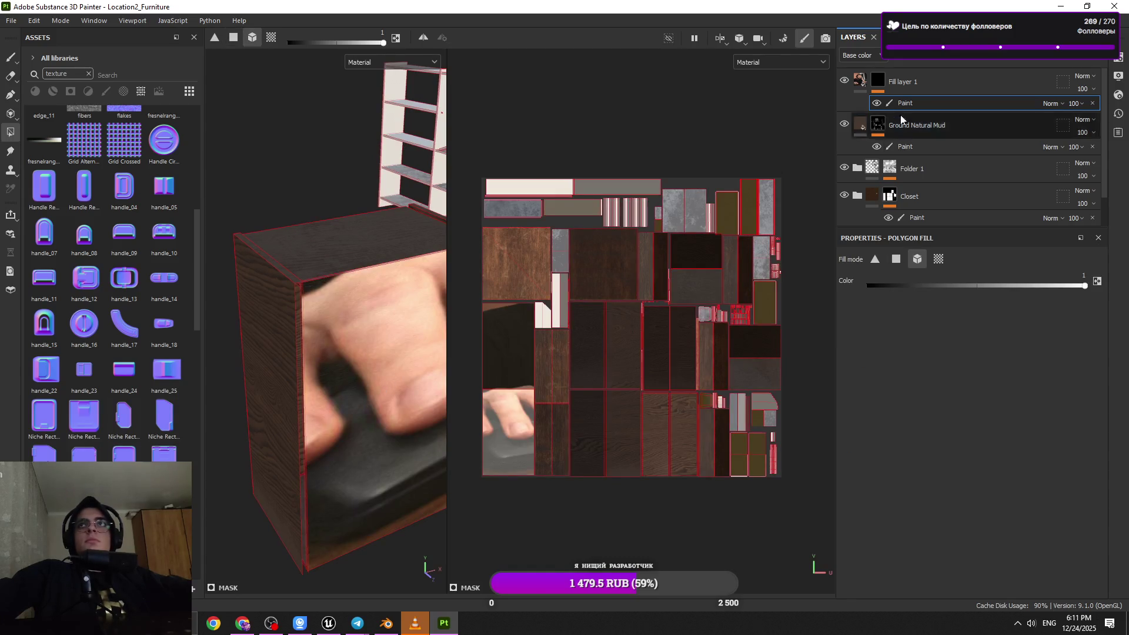
left_click(868, 82)
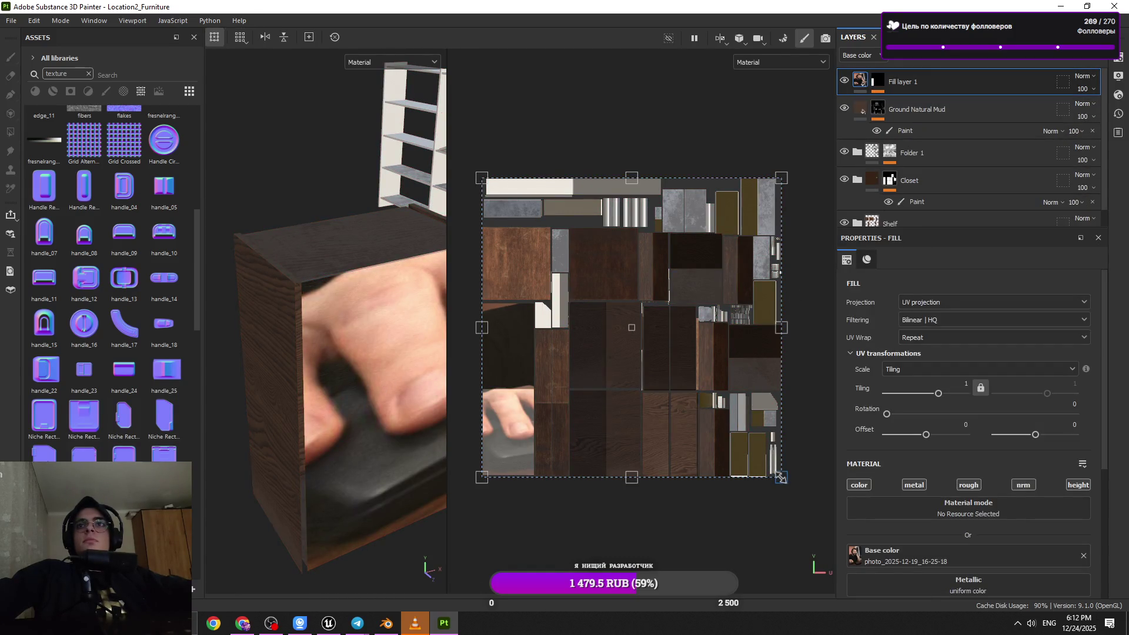
- Scale and rotate the photo's UV transform so it tiles at about 5.79 by 5.43
mouse_move(724, 433)
left_mouse_down()
mouse_move(706, 405)
mouse_move(647, 383)
mouse_move(553, 462)
mouse_move(555, 432)
mouse_move(555, 449)
left_mouse_up()
left_click_drag(608, 507, 547, 462)
scroll(594, 453, "up", 2)
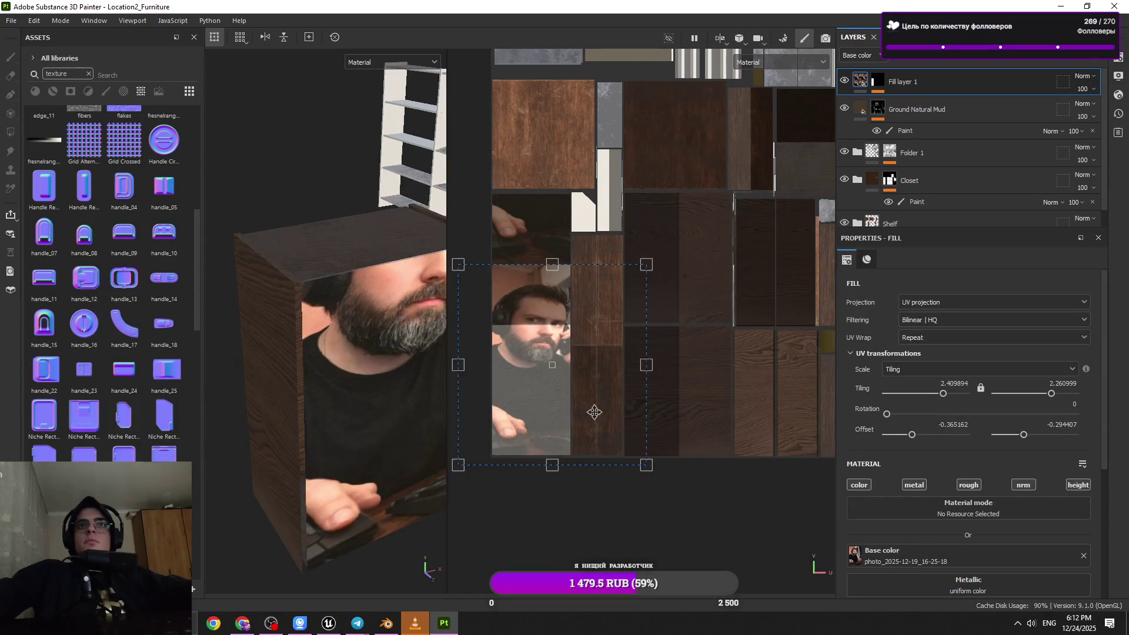
mouse_move(643, 466)
left_mouse_down()
mouse_move(552, 365)
mouse_move(558, 412)
mouse_move(581, 442)
mouse_move(569, 431)
mouse_move(758, 238)
left_mouse_up()
scroll(566, 425, "up", 2)
- Add a black UV-island polygon fill to the mask, then delete that paint effect
left_click(877, 81)
key("4")
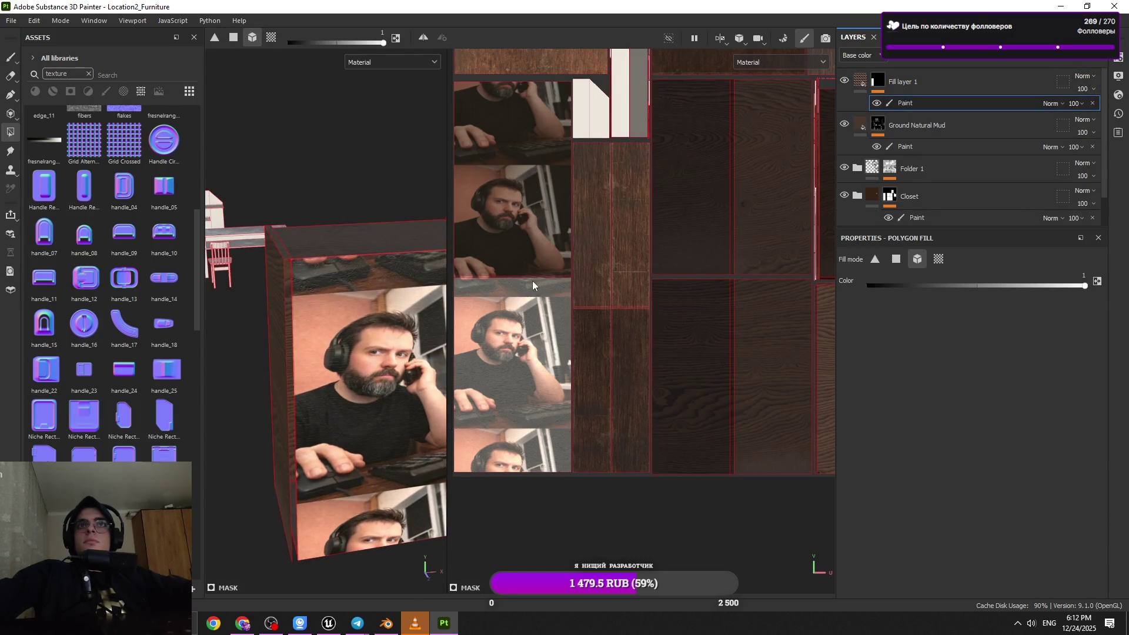
left_click(896, 259)
left_click_drag(1085, 285, 869, 286)
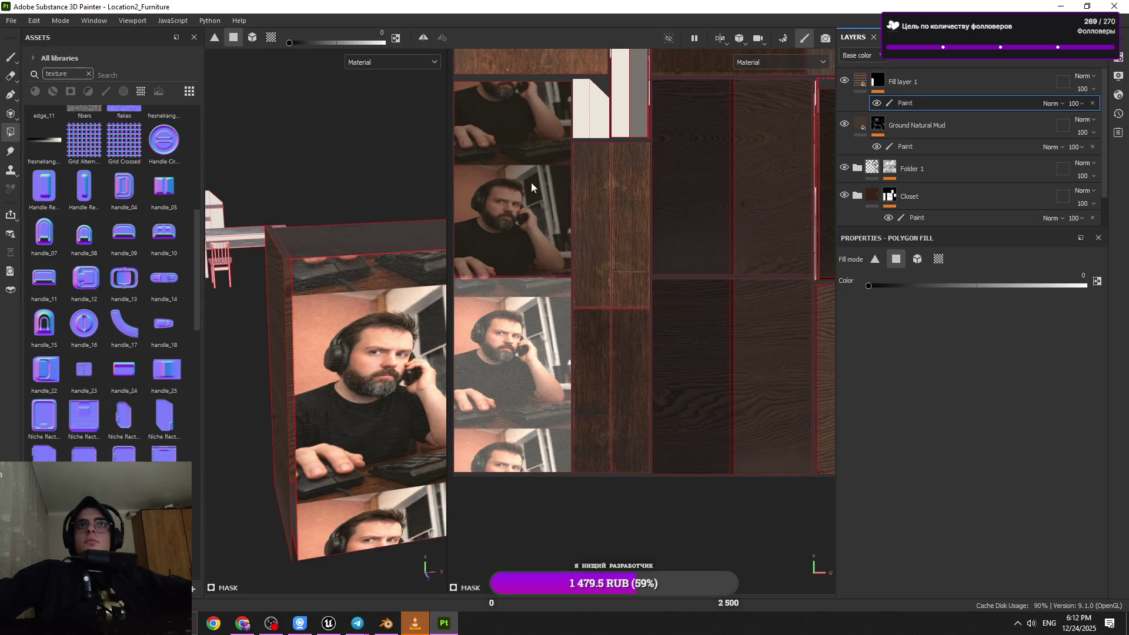
left_click(548, 216)
scroll(560, 304, "up", 2)
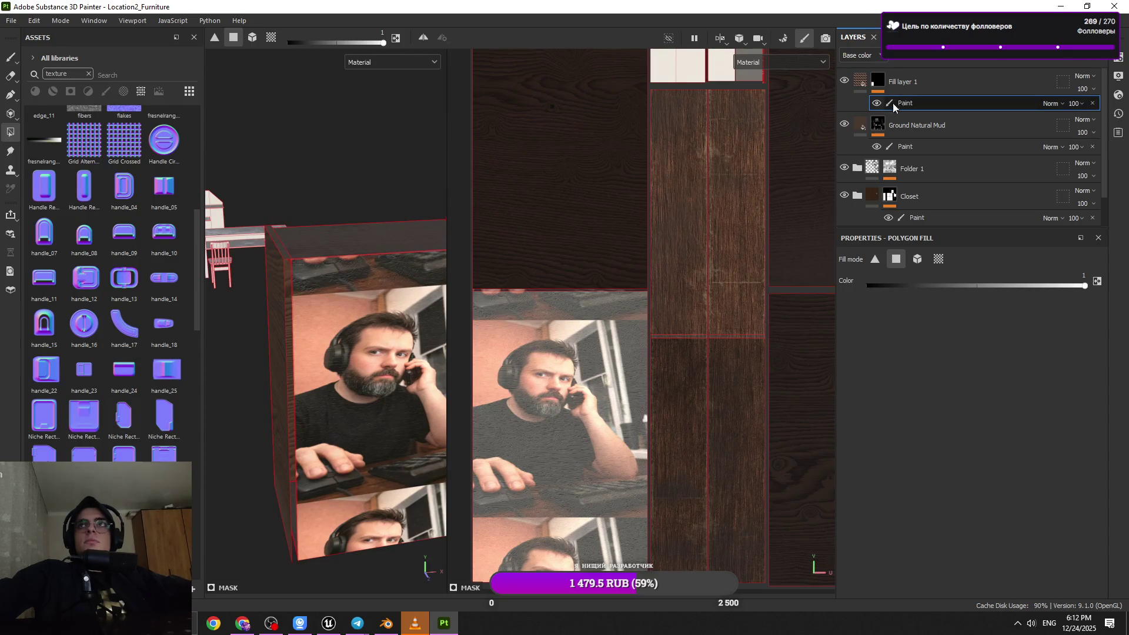
key("Delete")
left_click(860, 81)
- Narrow the photo overlay from its right and left edges in the 2D view
left_click_drag(653, 423, 643, 420)
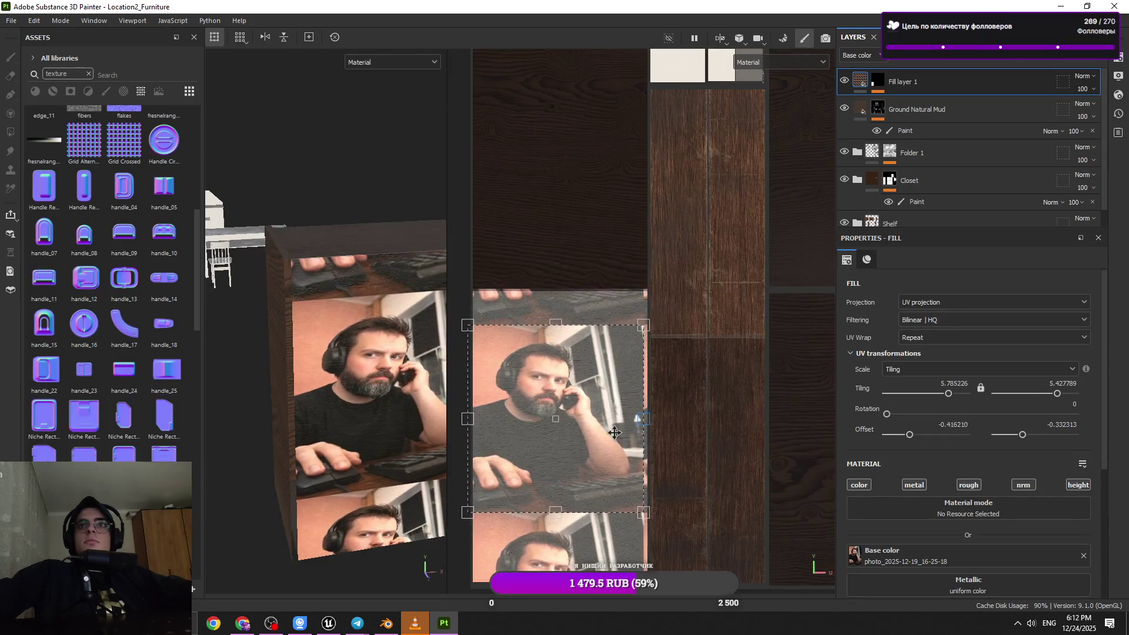
left_click_drag(468, 419, 476, 421)
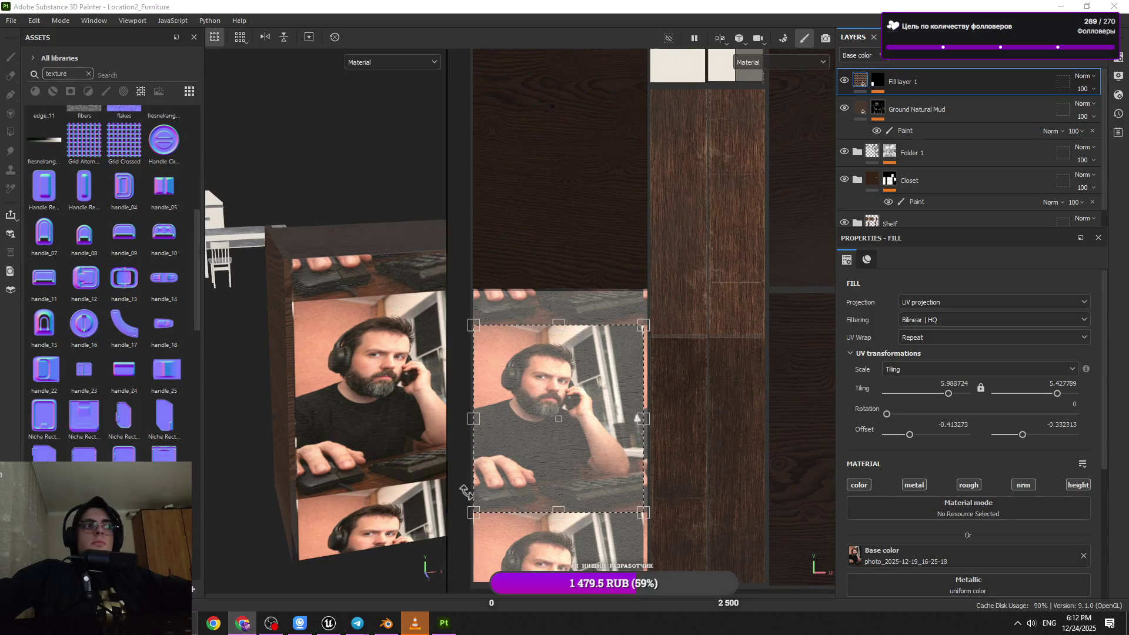
scroll(529, 450, "down", 1)
mouse_move(530, 449)
left_mouse_down("alt")
mouse_move(590, 474)
mouse_move(612, 457)
left_mouse_up("alt")
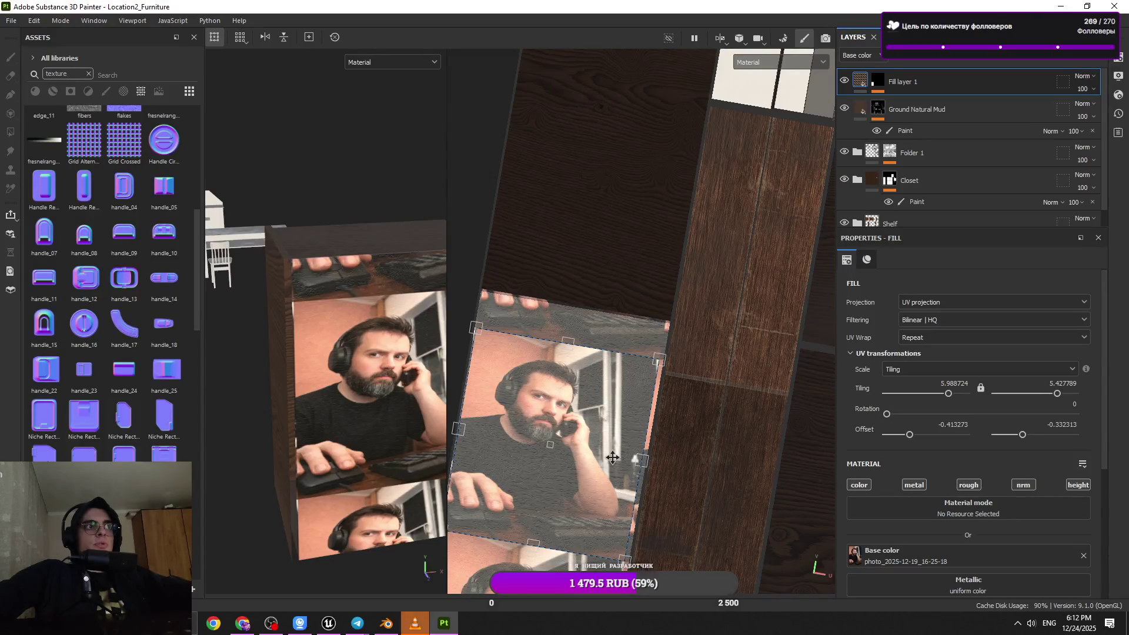
left_click_drag(612, 457, 580, 299, "alt")
scroll(547, 335, "up", 3)
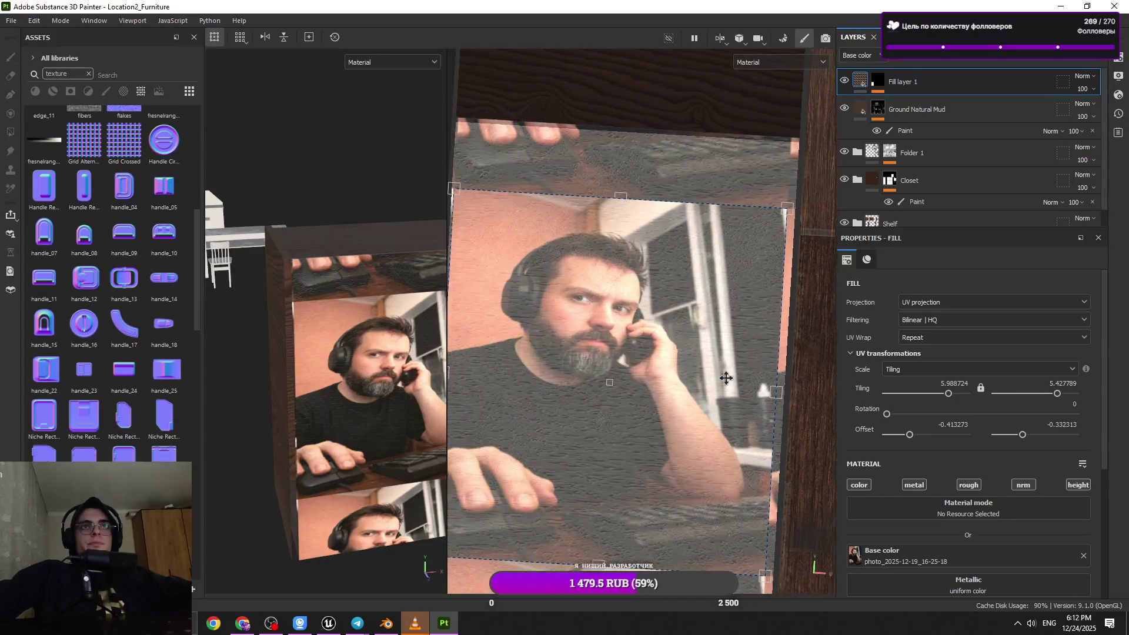
scroll(735, 382, "up", 2)
- Stretch the photo wider and taller, vertical tiling about 3.47, so one copy fills the front
left_click_drag(785, 397, 794, 397)
scroll(636, 371, "up", 3)
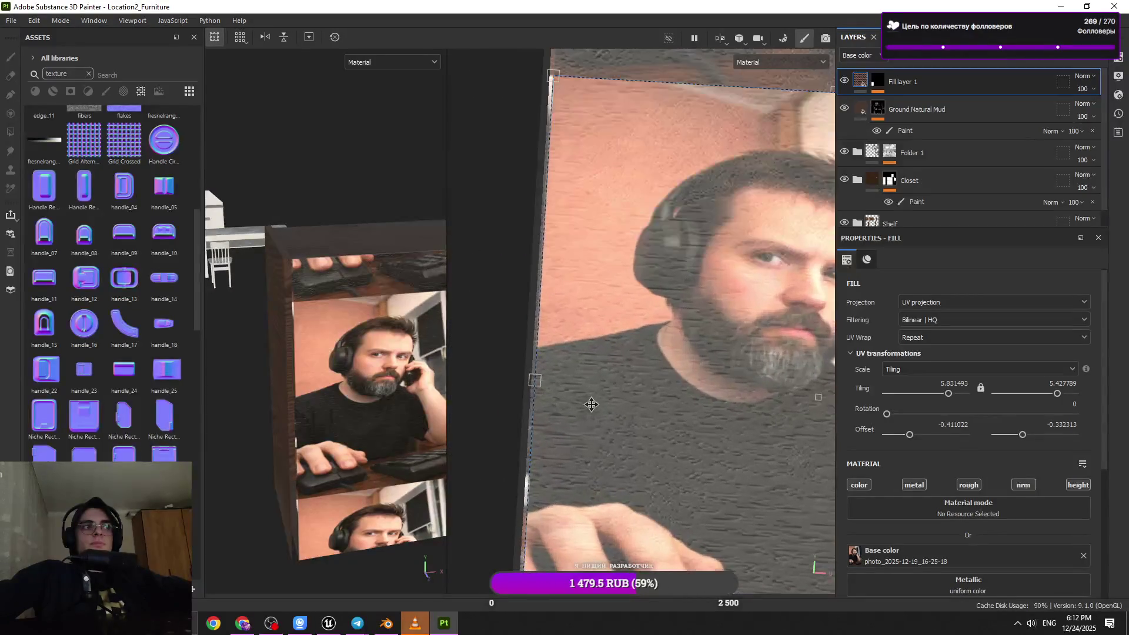
scroll(584, 369, "up", 3)
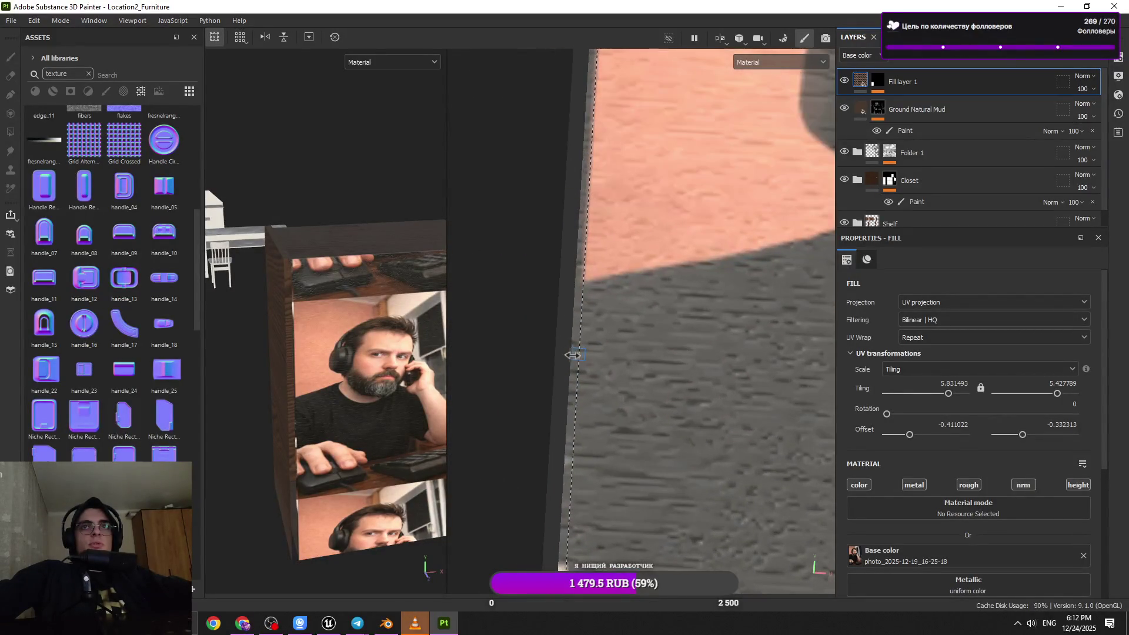
left_click_drag(569, 354, 560, 355)
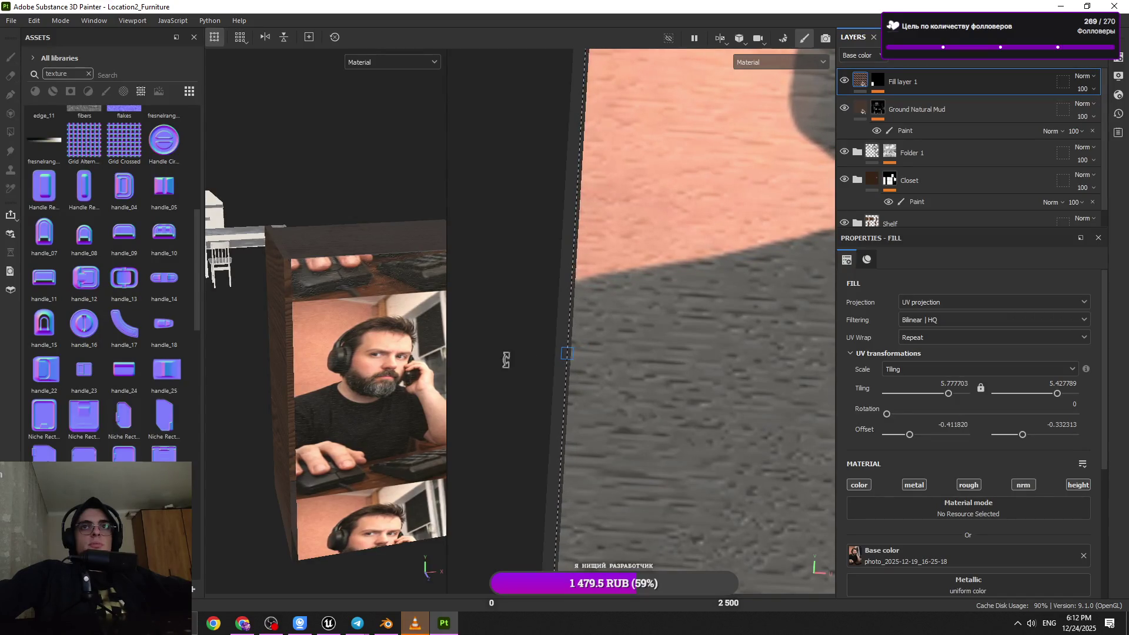
scroll(371, 368, "down", 2)
scroll(371, 367, "up", 3)
scroll(663, 197, "up", 3)
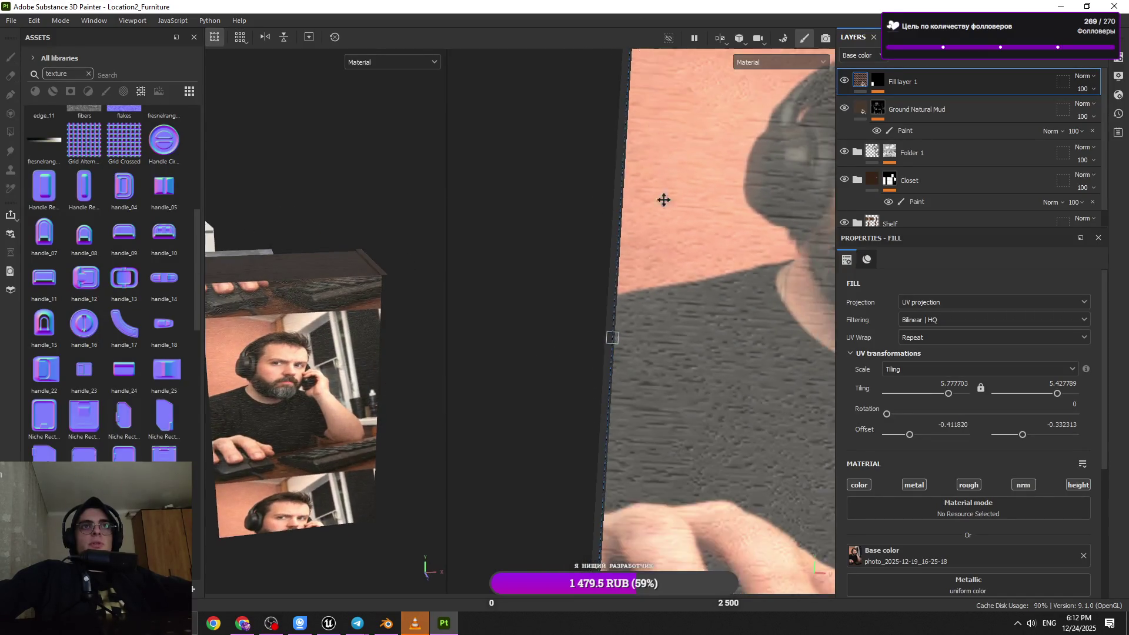
scroll(620, 310, "down", 3)
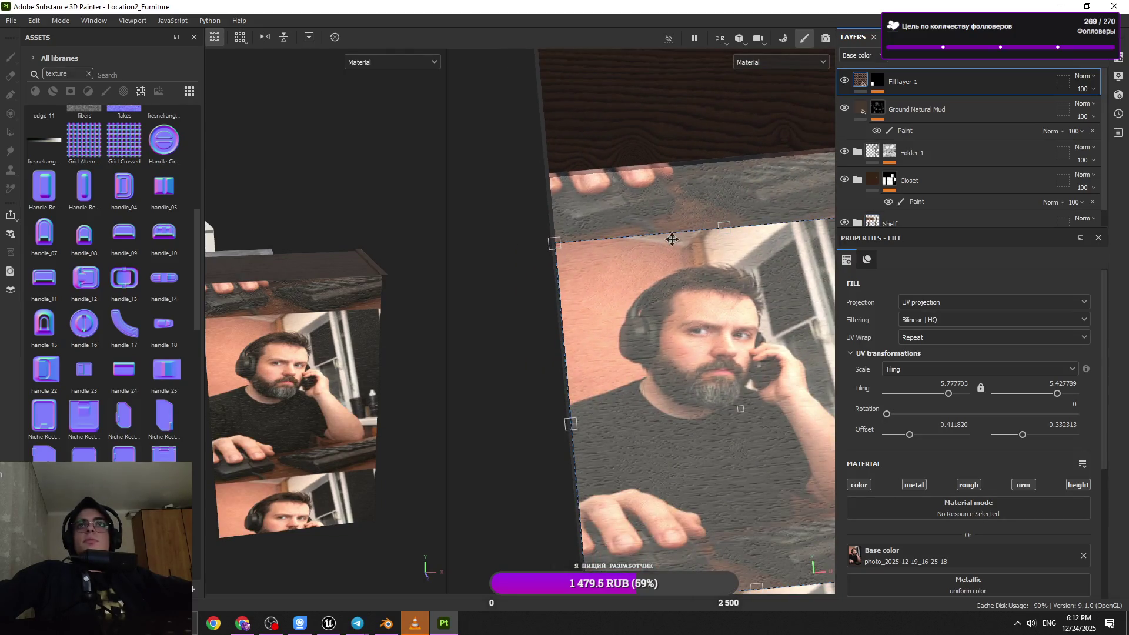
scroll(674, 239, "up", 1)
left_click_drag(662, 278, 661, 209)
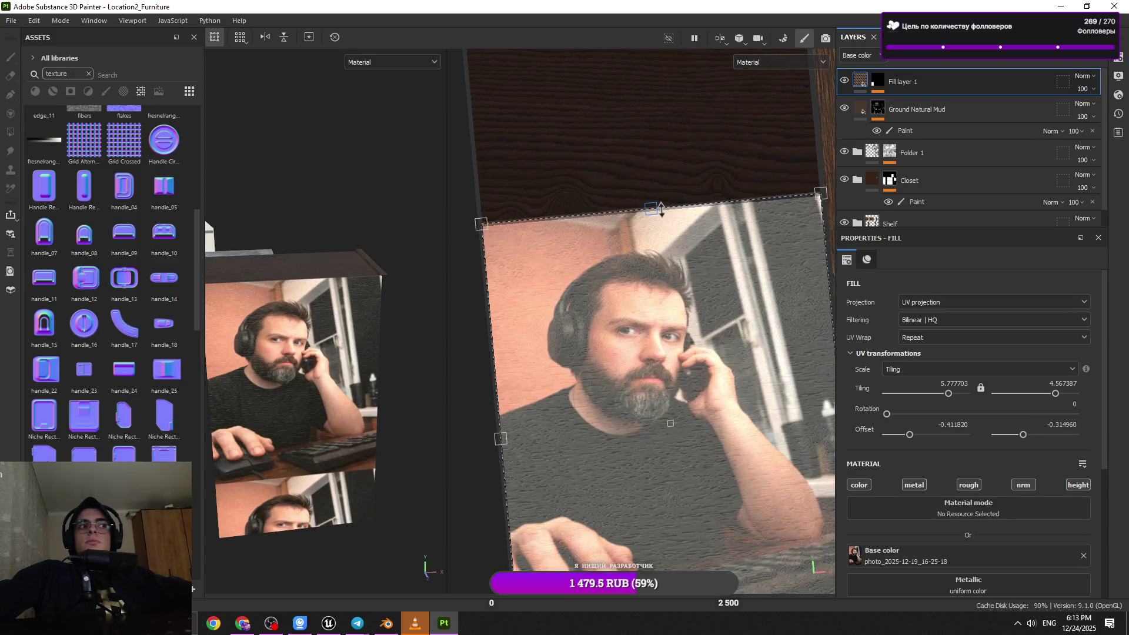
scroll(661, 210, "down", 2)
middle_click_drag(655, 553, 654, 355)
- Stretch and slide the projected photo down the closet layout to about 4.57 vertical tiling, -0.31 offset
left_click_drag(661, 341, 678, 417)
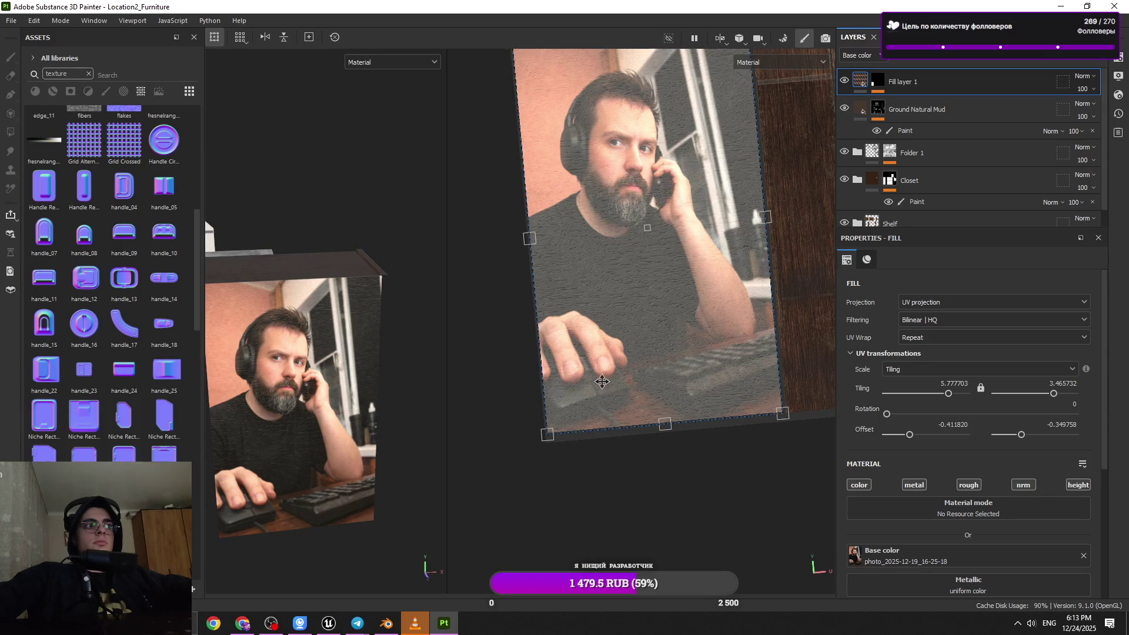
mouse_move(613, 332)
left_mouse_down()
mouse_move(610, 381)
mouse_move(641, 384)
left_mouse_up()
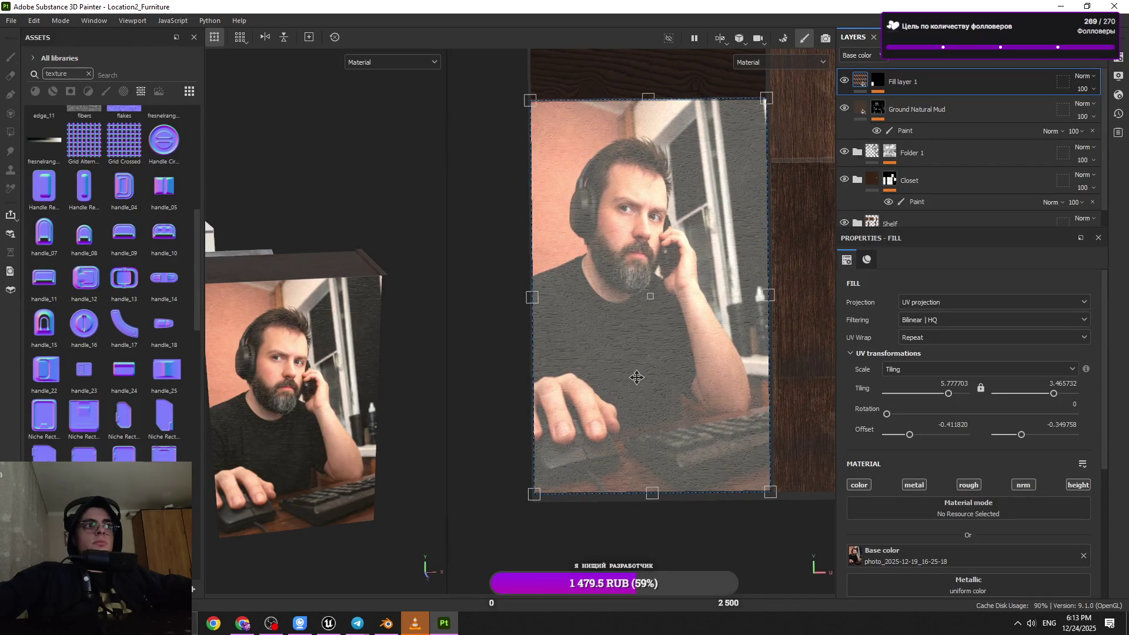
mouse_move(632, 363)
middle_mouse_down("alt")
mouse_move(637, 385)
mouse_move(620, 380)
middle_mouse_up("alt")
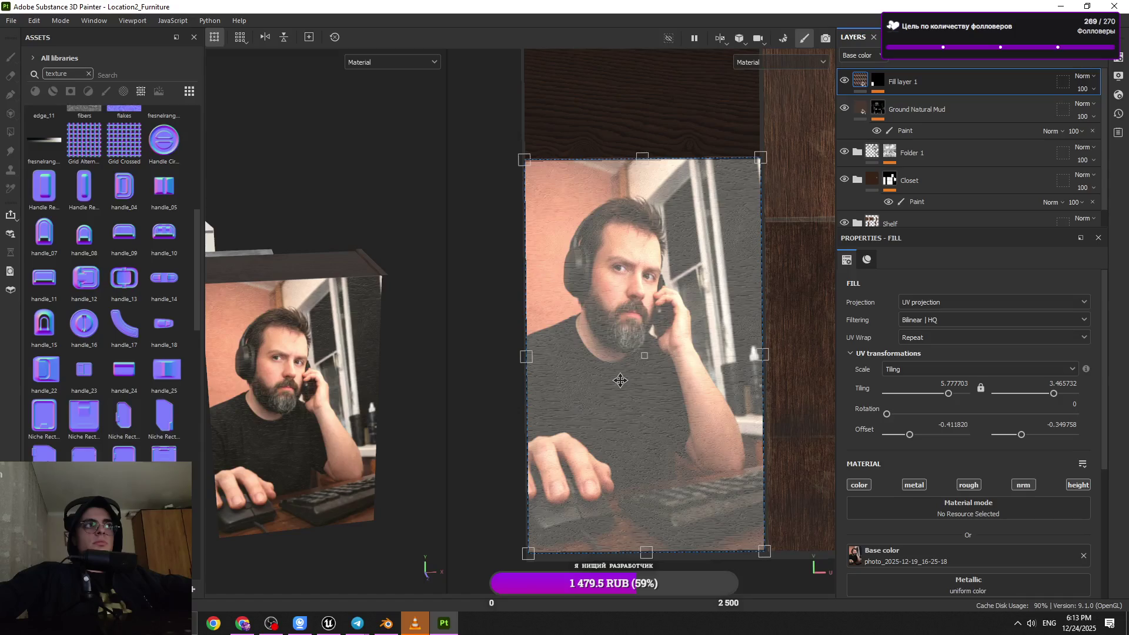
middle_click_drag(618, 381, 610, 386, "alt")
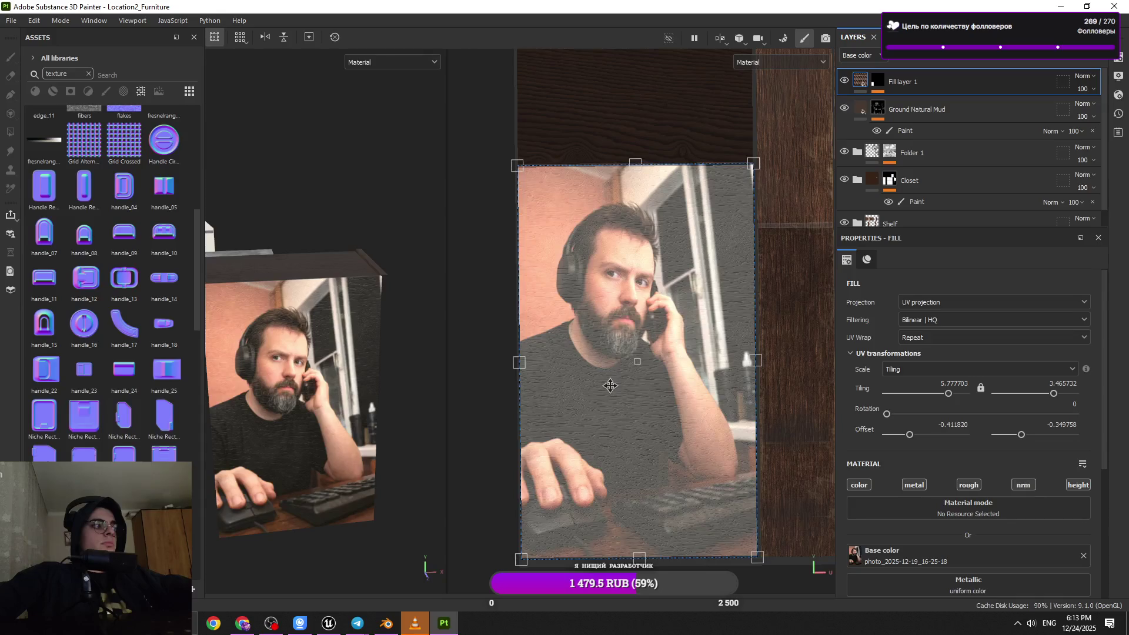
mouse_move(396, 357)
left_mouse_down("alt")
mouse_move(503, 355)
mouse_move(510, 327)
mouse_move(740, 328)
left_mouse_up("alt")
mouse_move(774, 227)
left_mouse_down()
mouse_move(797, 173)
mouse_move(797, 136)
left_mouse_up()
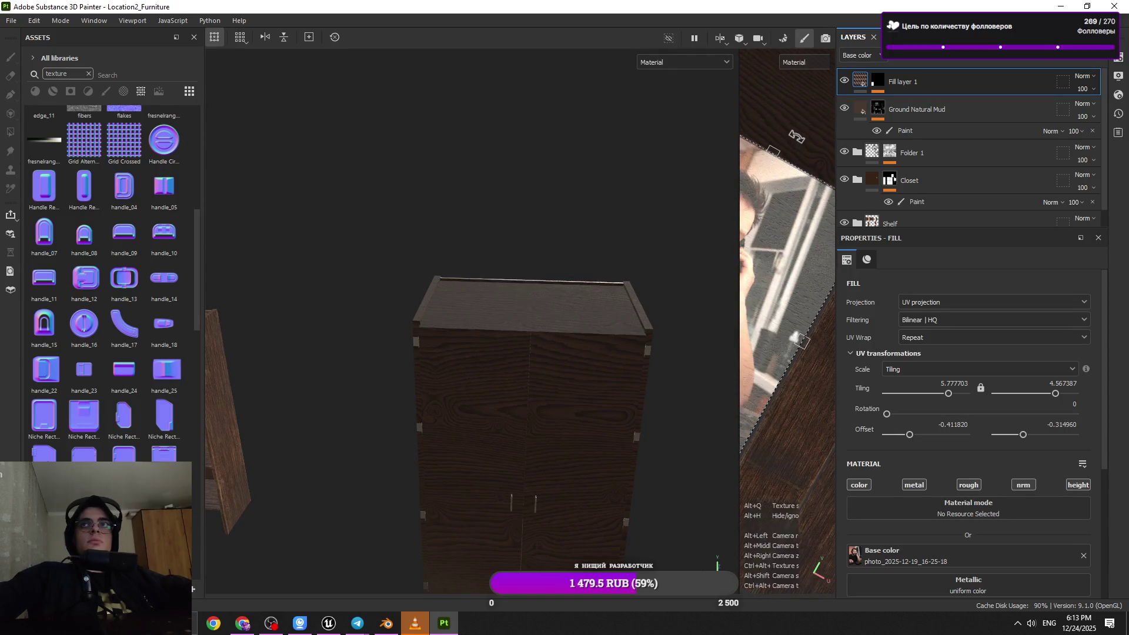
- Stretch the photo tile taller on the closet side to vertical tiling 3.47, offset -0.35, showing one portrait
mouse_move(797, 136)
middle_mouse_down("alt")
mouse_move(707, 338)
mouse_move(781, 318)
mouse_move(763, 439)
mouse_move(773, 484)
middle_mouse_up("alt")
mouse_move(675, 454)
left_mouse_down("alt")
mouse_move(508, 403)
mouse_move(526, 389)
mouse_move(402, 372)
left_mouse_up("alt")
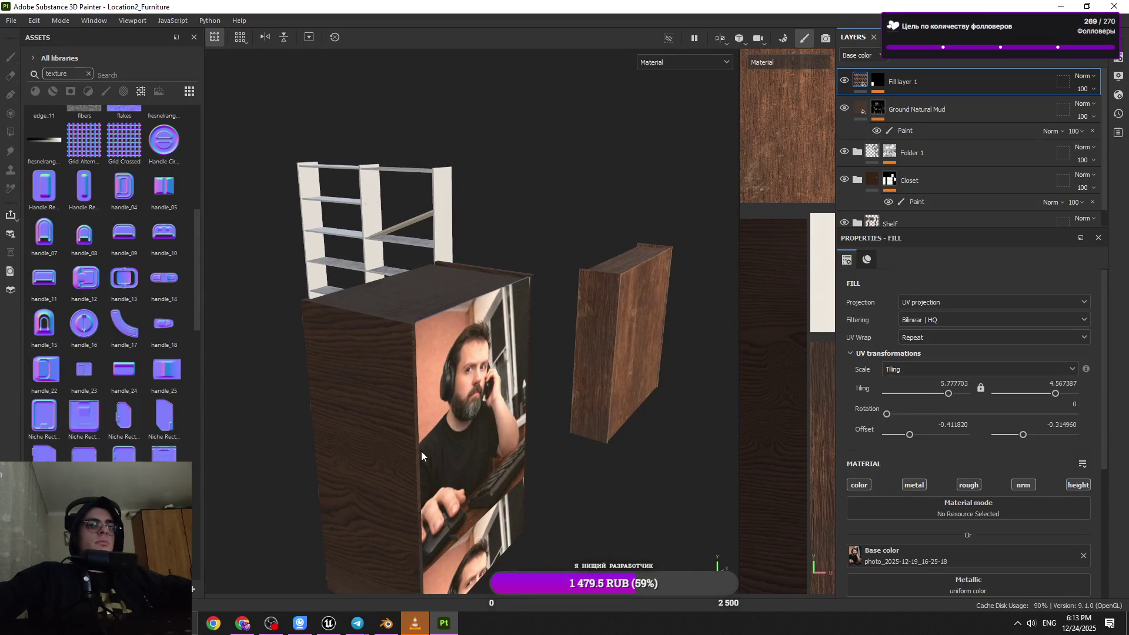
mouse_move(534, 482)
left_mouse_down("alt")
mouse_move(453, 466)
mouse_move(720, 457)
mouse_move(489, 447)
left_mouse_up("alt")
scroll(676, 458, "down", 3)
middle_click_drag(651, 422, 653, 382)
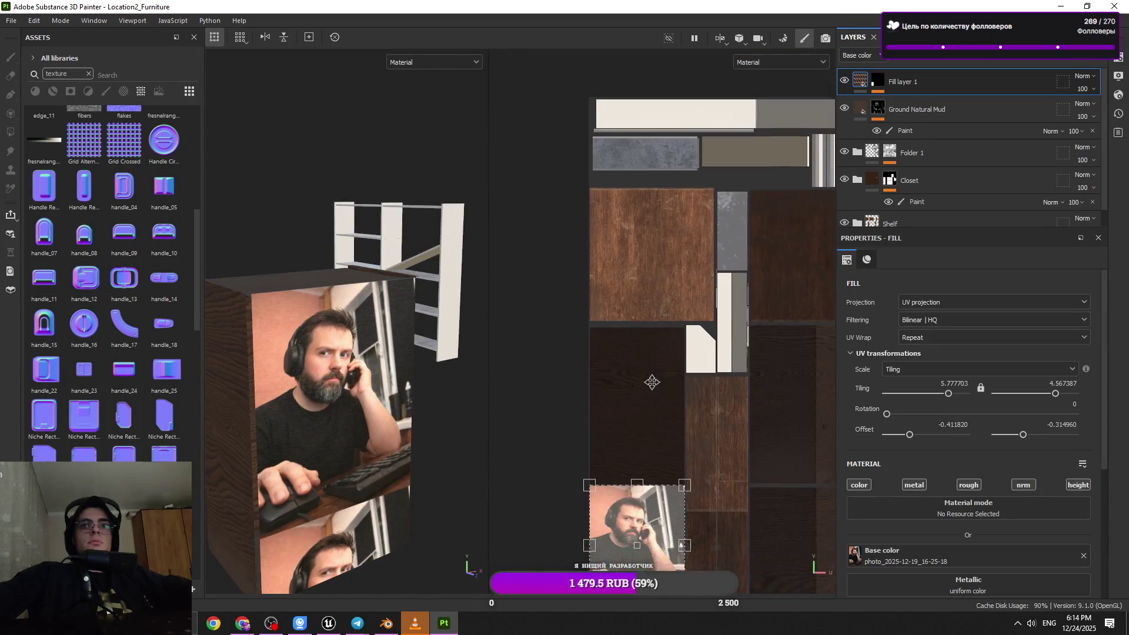
scroll(625, 304, "up", 5)
left_click_drag(625, 304, 641, 445)
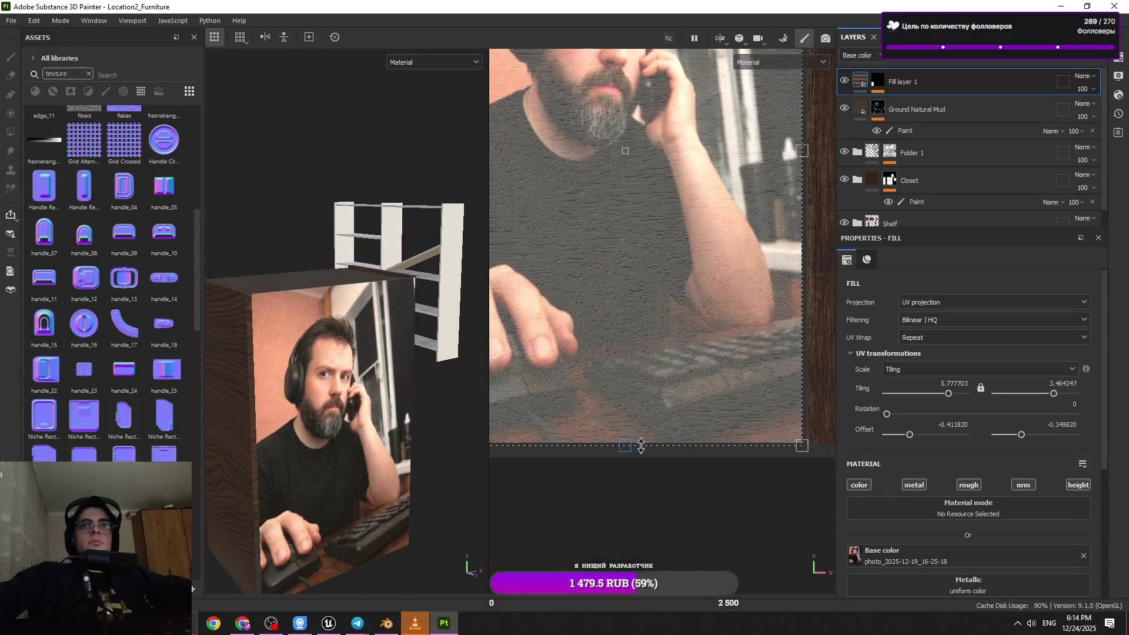
scroll(600, 509, "down", 6)
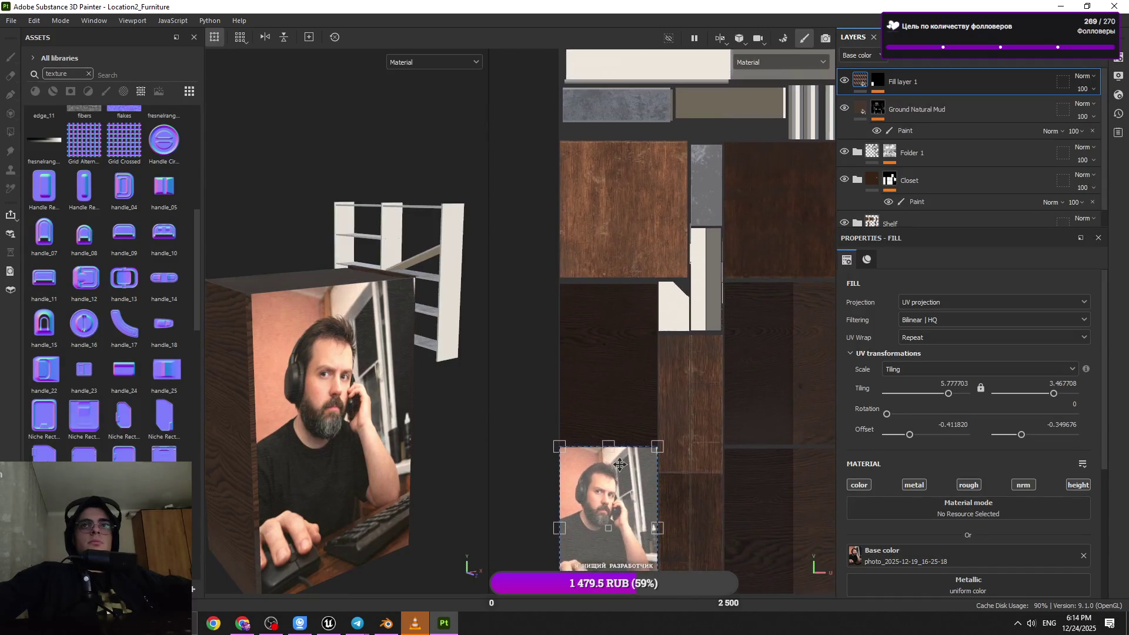
scroll(600, 509, "up", 4)
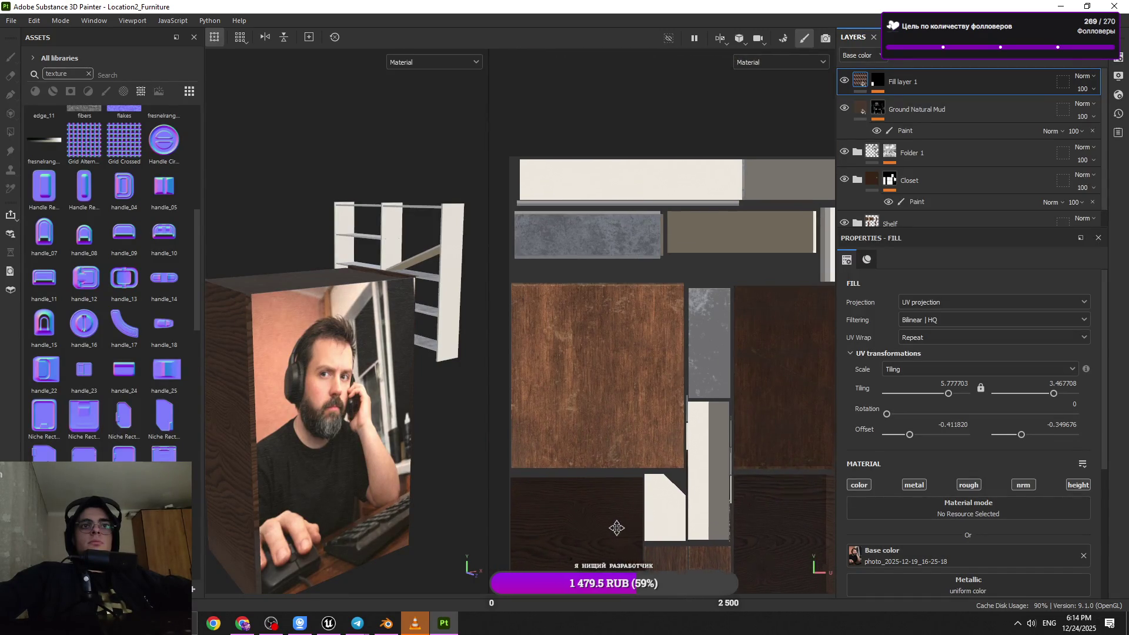
left_click_drag(362, 512, 395, 517, "alt")
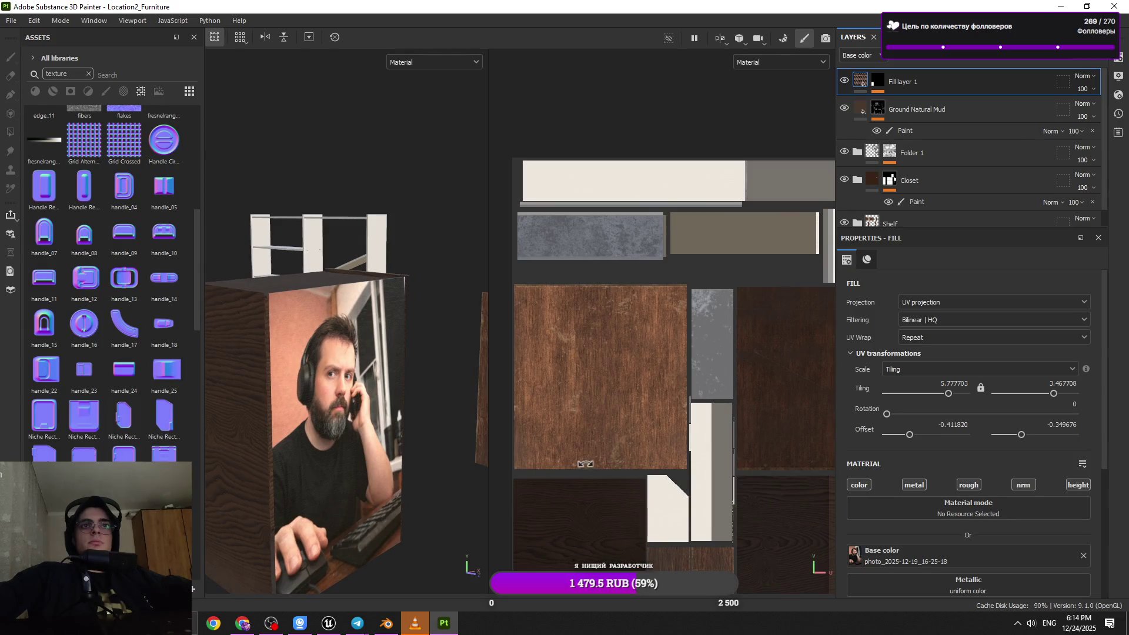
left_click(1085, 76)
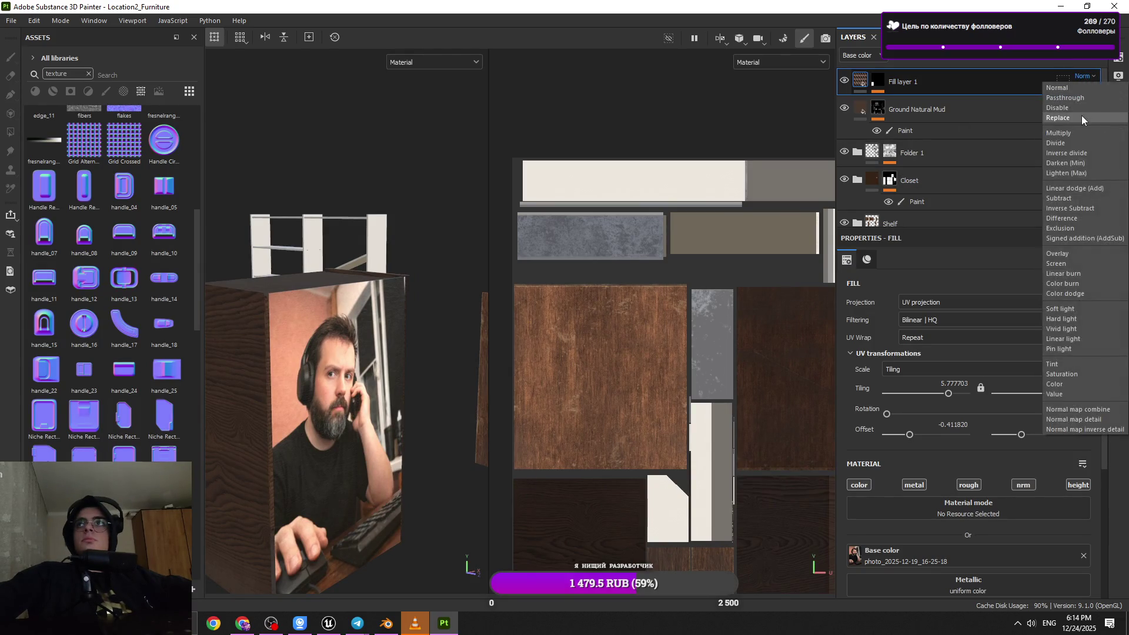
- Try Multiply, Normal, Divide, Darken and Lighten blending on the photo fill layer
left_click(1076, 134)
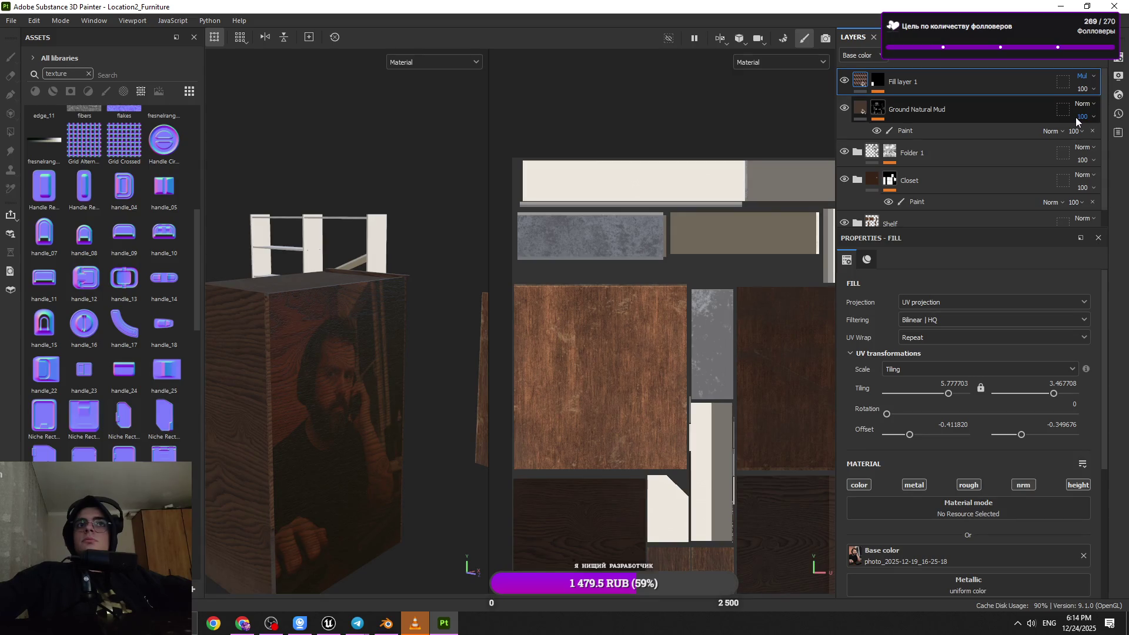
left_click(1086, 74)
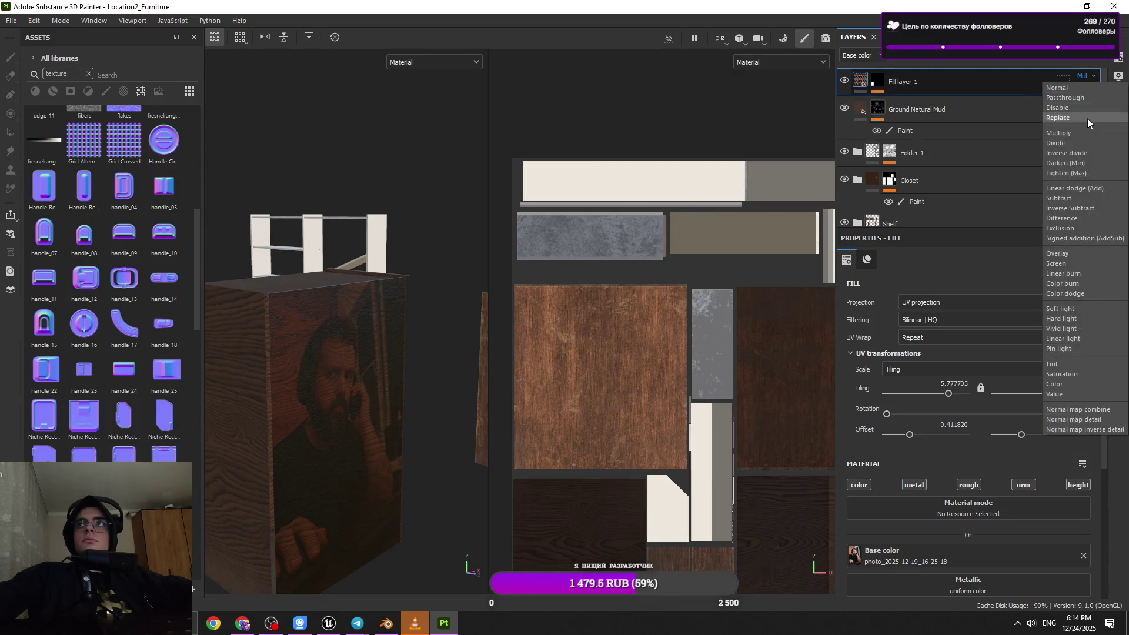
left_click(1077, 90)
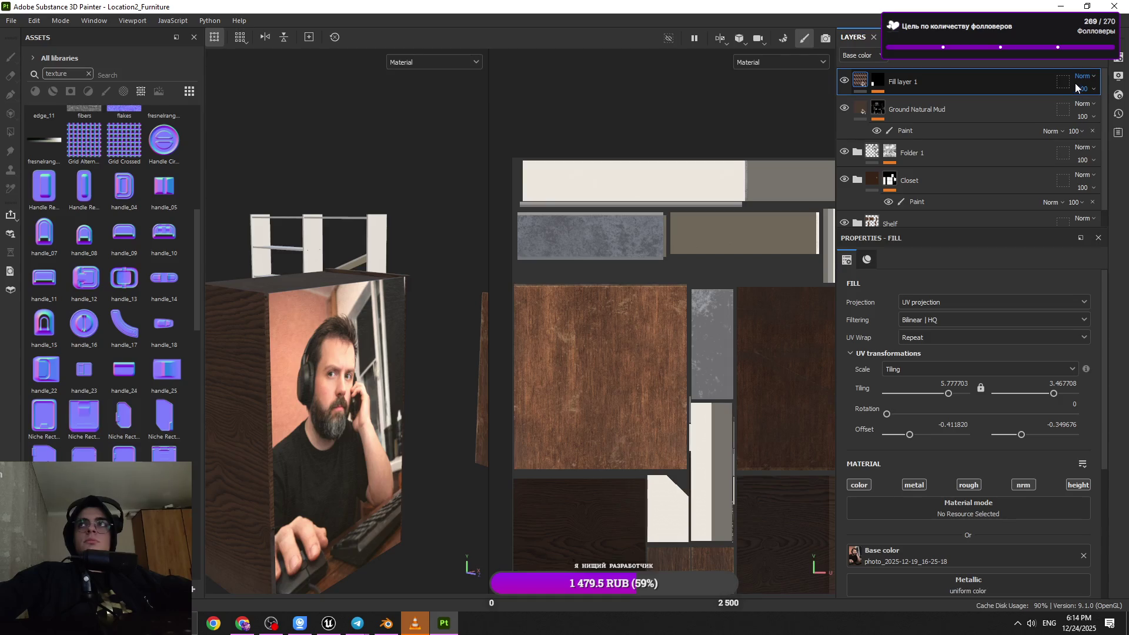
left_click(1082, 79)
left_click(1079, 133)
left_click(1085, 76)
left_click(1081, 142)
left_click(1090, 79)
left_click(1079, 162)
left_click(1087, 79)
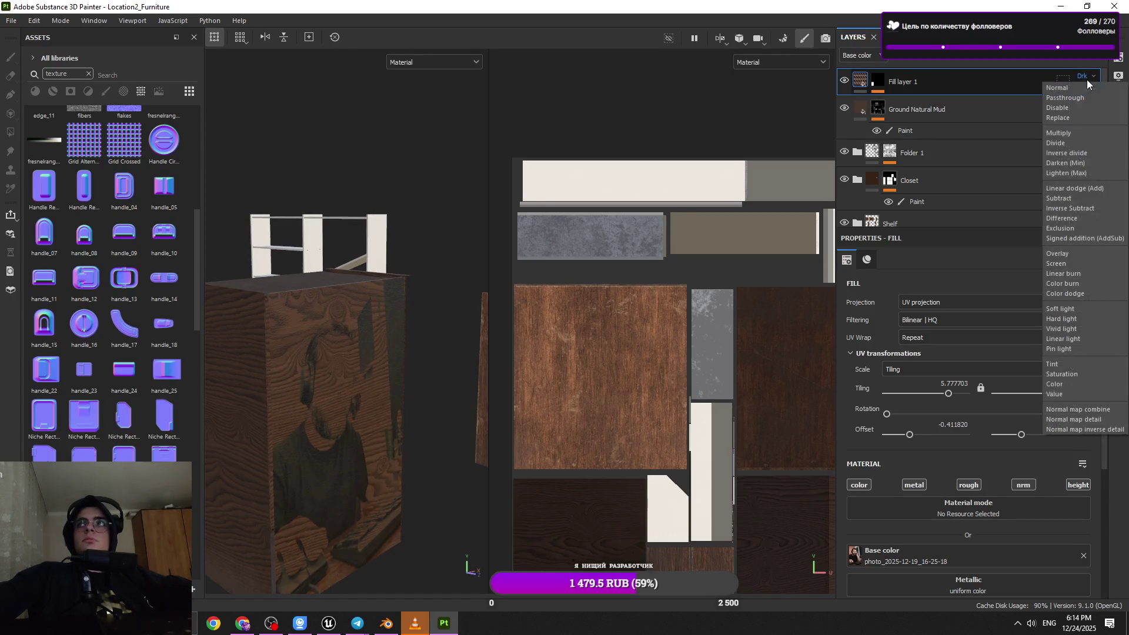
left_click(1080, 172)
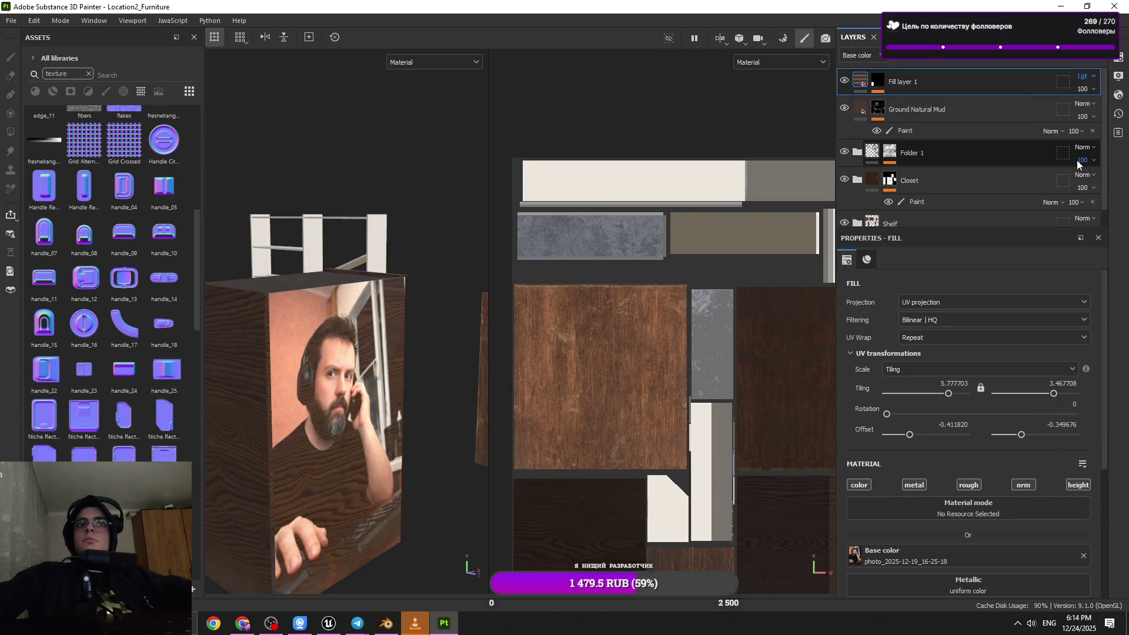
- Try Inverse Subtract and Replace blending on the photo fill layer
left_click(1087, 80)
left_click(1078, 190)
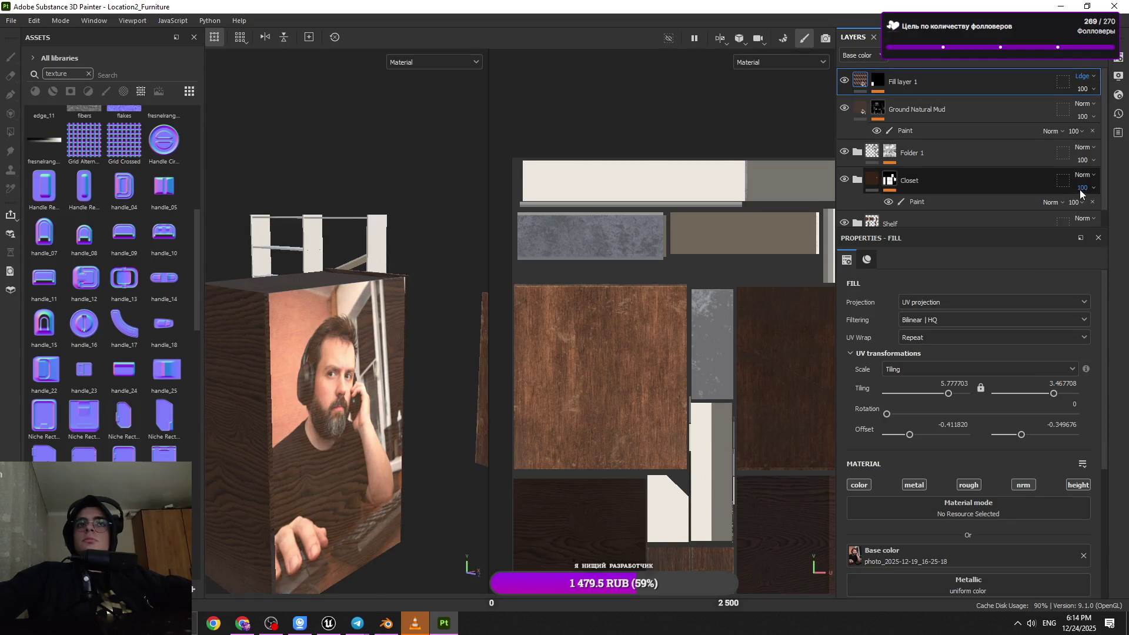
left_click(1085, 82)
left_click(1080, 209)
left_click_drag(412, 353, 363, 357, "alt")
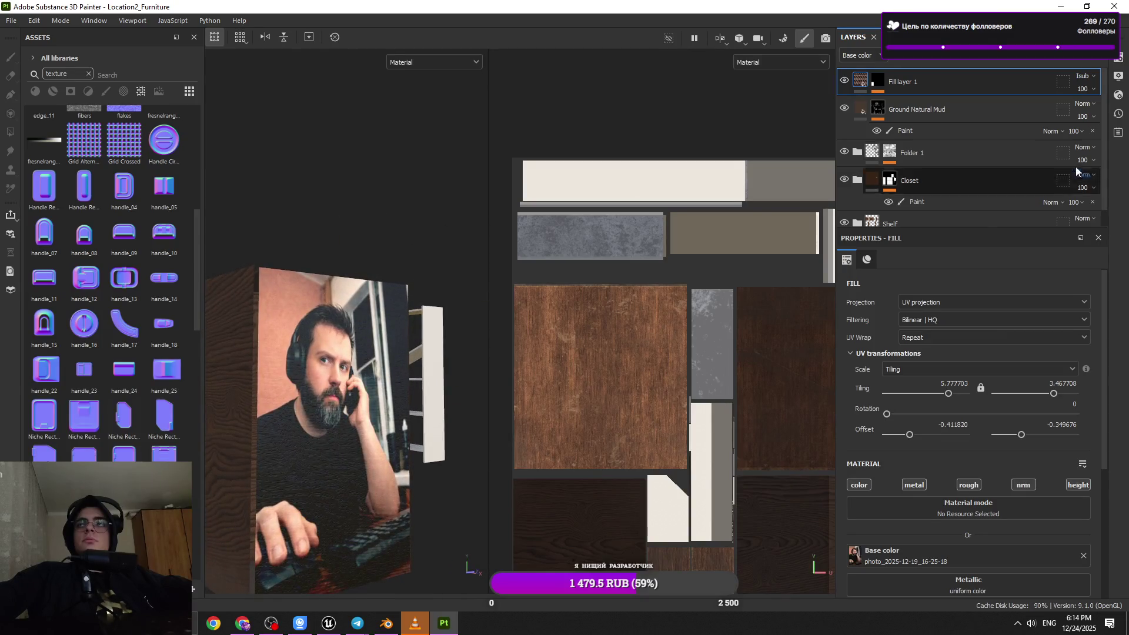
left_click(1092, 74)
left_click(1092, 118)
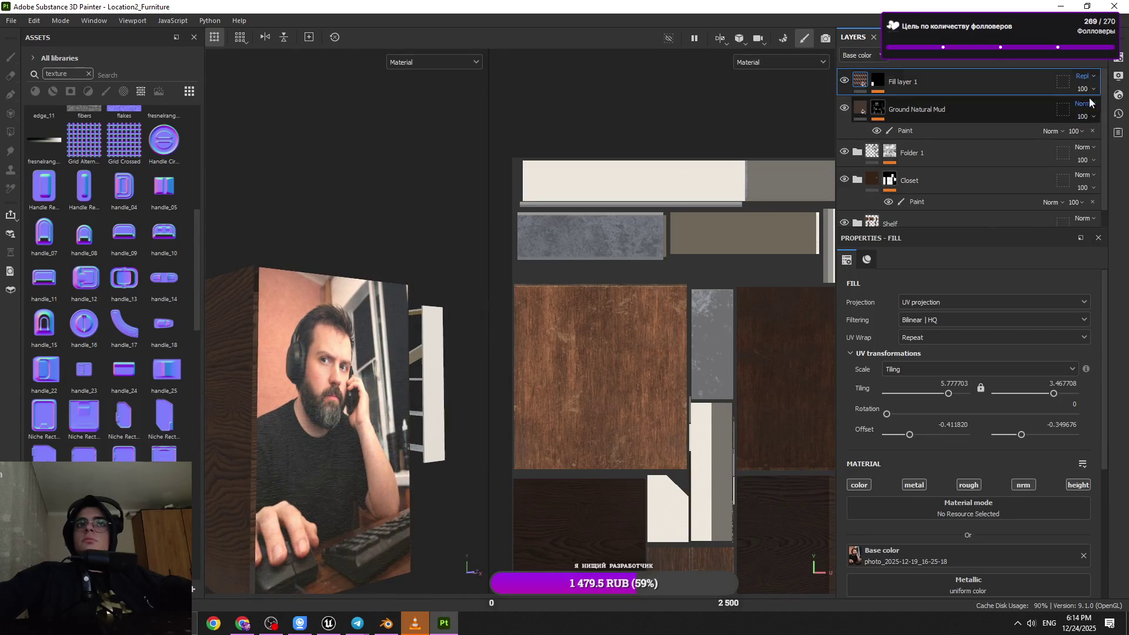
- Settle the photo fill layer on Overlay blending at 100 opacity so the wood grain shows through
left_click(1092, 79)
left_click(1084, 83)
left_click(1089, 92)
mouse_move(1124, 111)
left_mouse_down()
mouse_move(1094, 111)
mouse_move(1123, 110)
left_mouse_up()
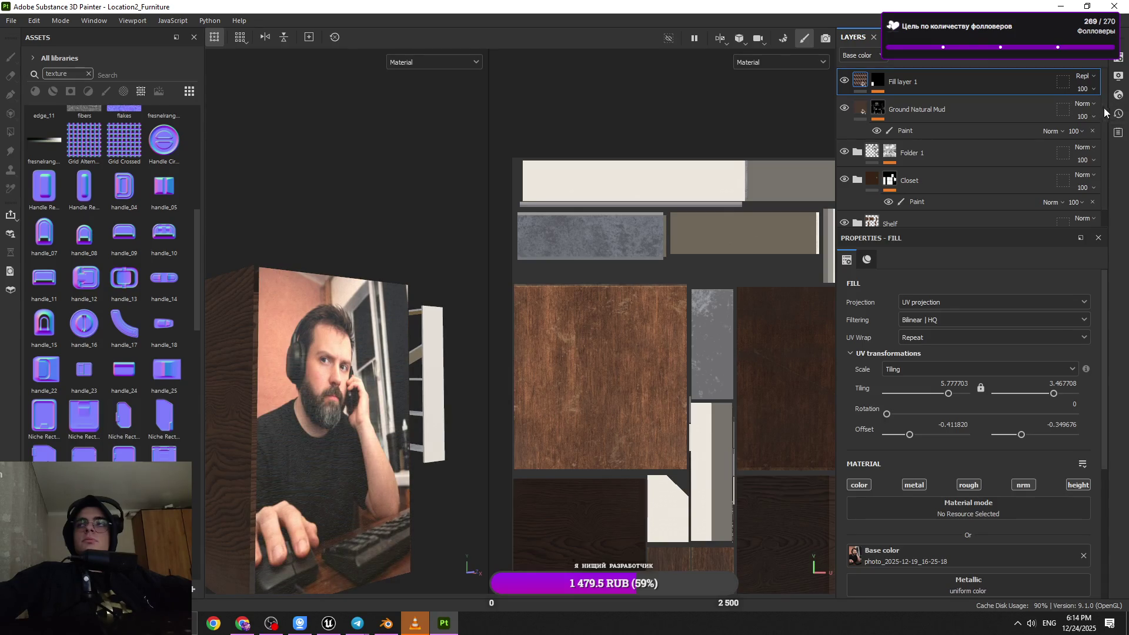
left_click(1091, 76)
left_click(1061, 248)
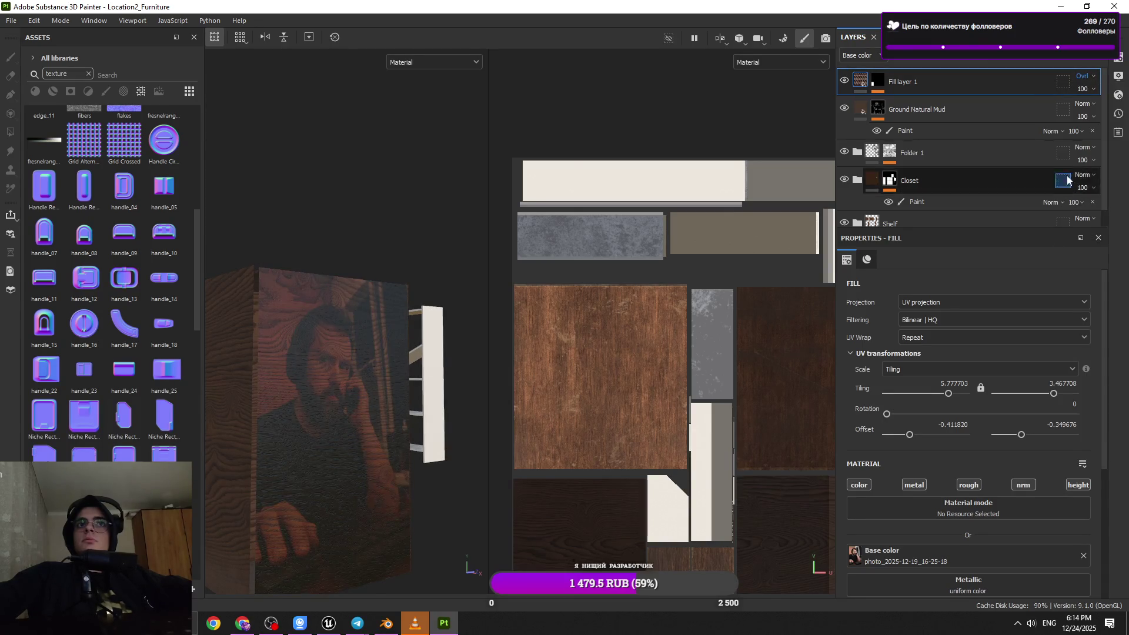
mouse_move(447, 374)
left_mouse_down("alt")
mouse_move(436, 392)
mouse_move(456, 384)
left_mouse_up("alt")
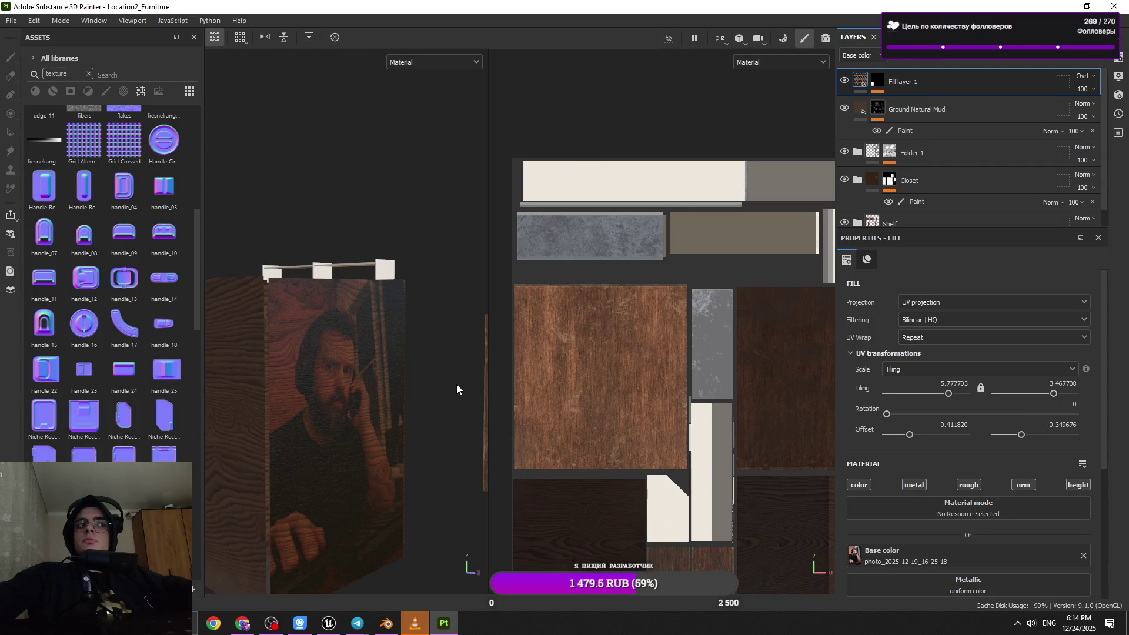
- Orbit, zoom and rotate the environment light to inspect the closet doors' dark wood grain up close
left_click_drag(378, 358, 411, 345, "alt")
right_click_drag(410, 344, 402, 479, "alt")
mouse_move(402, 479)
left_mouse_down("alt")
mouse_move(397, 306)
mouse_move(290, 328)
mouse_move(375, 335)
left_mouse_up("alt")
right_click_drag(376, 331, 392, 340, "shift")
mouse_move(393, 340)
left_mouse_down("alt")
mouse_move(378, 328)
mouse_move(344, 333)
mouse_move(368, 320)
mouse_move(378, 371)
mouse_move(399, 384)
left_mouse_up("alt")
mouse_move(399, 385)
left_mouse_down("alt")
mouse_move(394, 393)
mouse_move(404, 373)
mouse_move(363, 393)
mouse_move(472, 365)
mouse_move(439, 368)
mouse_move(465, 351)
mouse_move(456, 363)
mouse_move(598, 350)
mouse_move(687, 360)
left_mouse_up("alt")
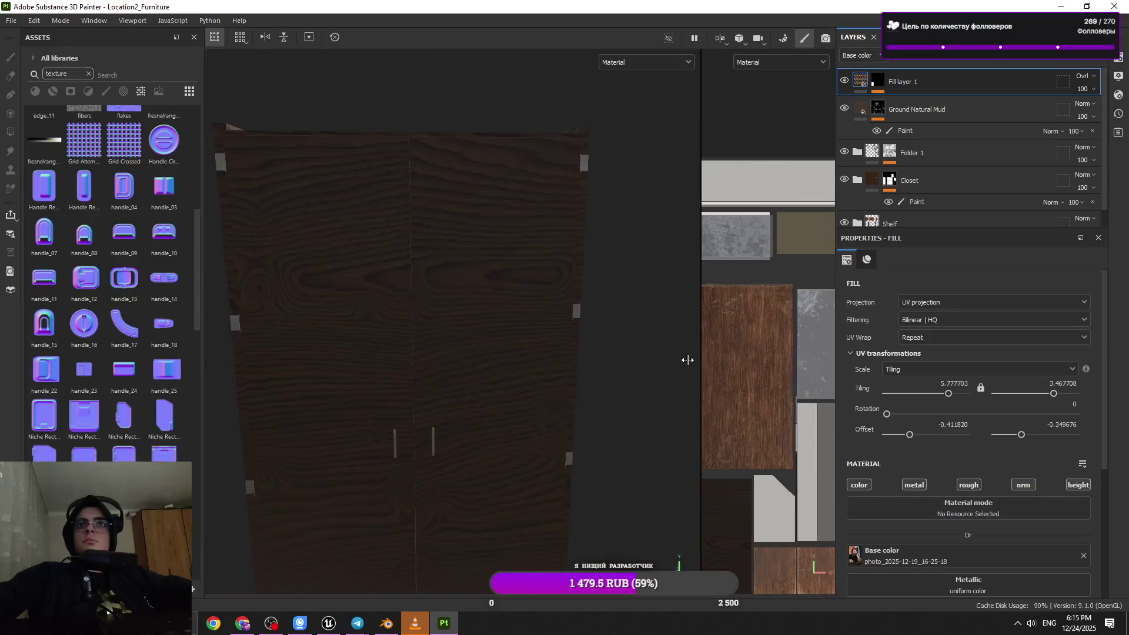
middle_click_drag(496, 361, 487, 375, "alt")
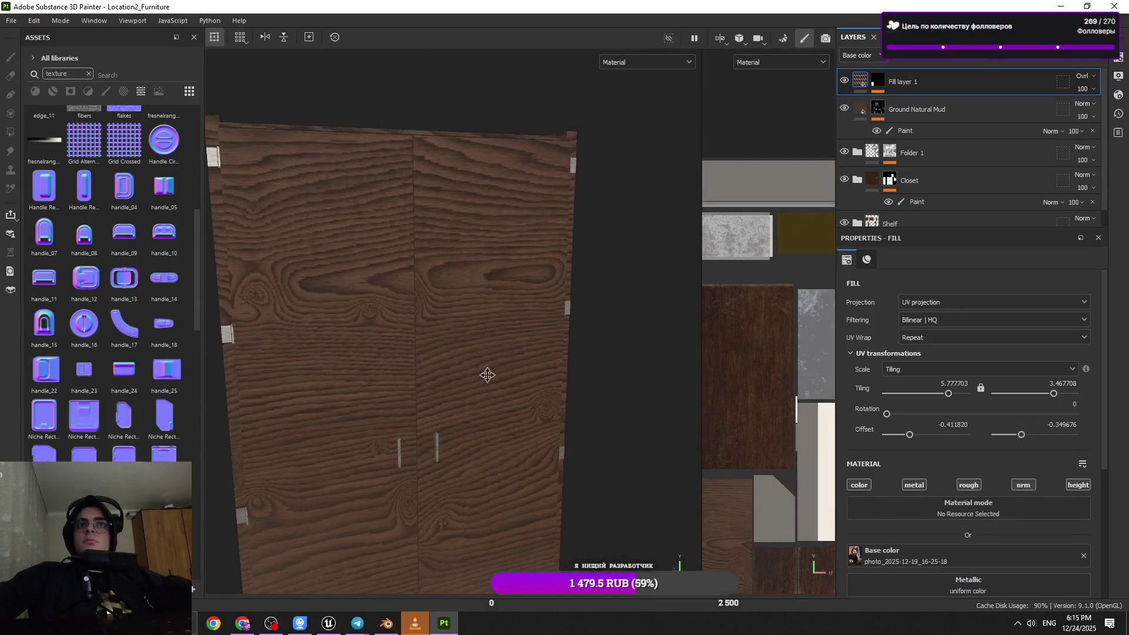
scroll(488, 375, "down", 3)
mouse_move(516, 366)
left_mouse_down("alt")
mouse_move(482, 347)
mouse_move(547, 398)
left_mouse_up("alt")
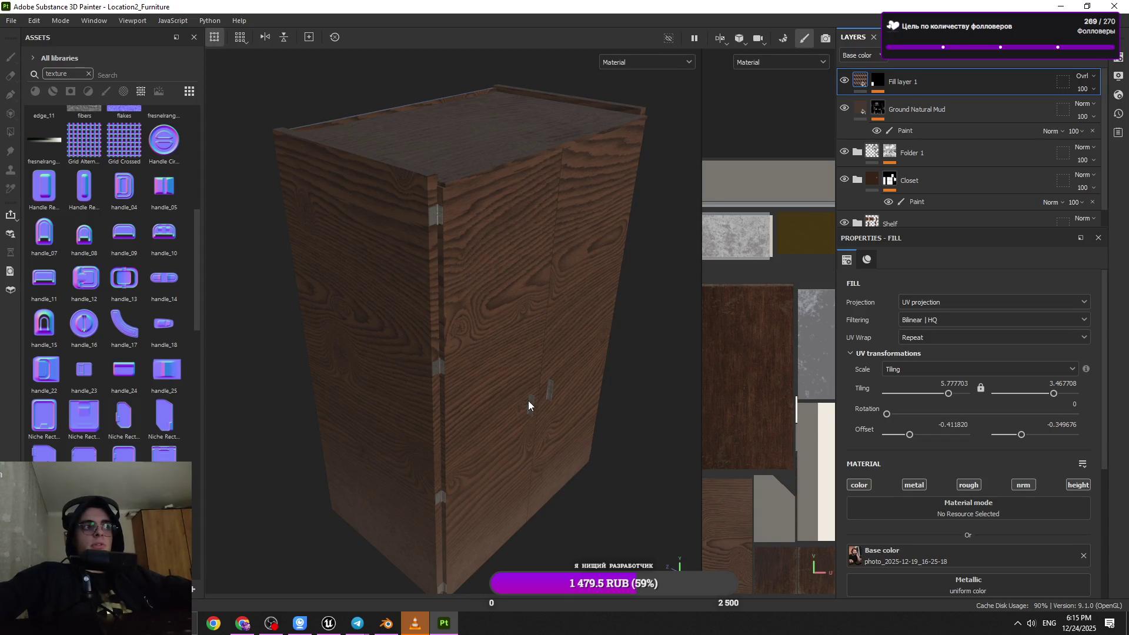
left_click_drag(526, 400, 491, 383, "alt")
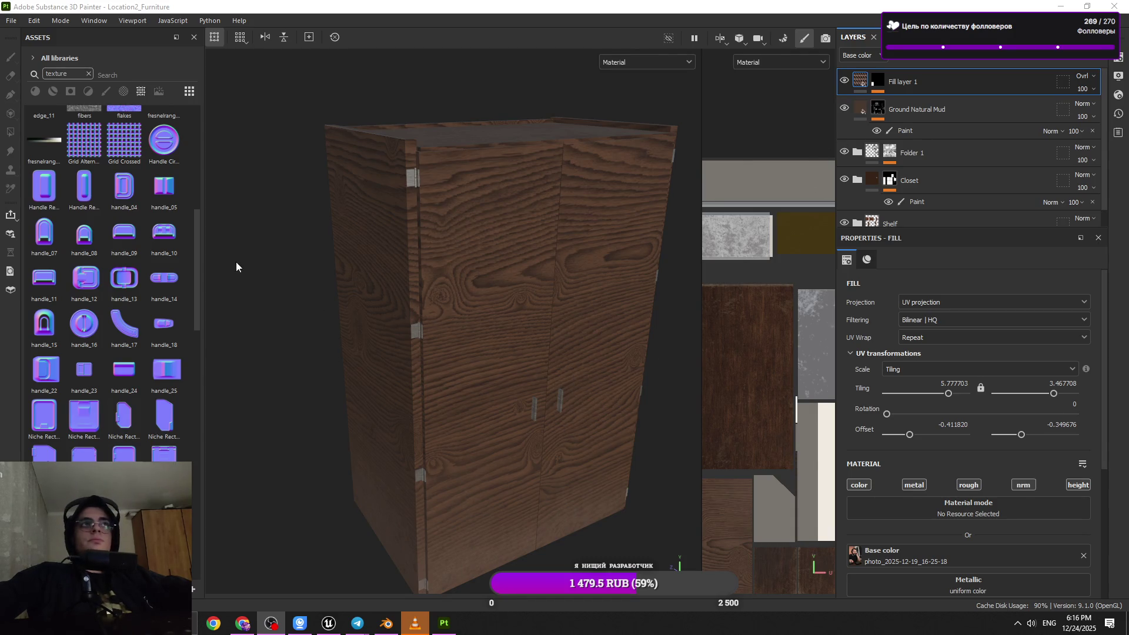
- Clear the 'texture' asset search, filter to Materials, and drag a wood material onto the closet
left_click(89, 75)
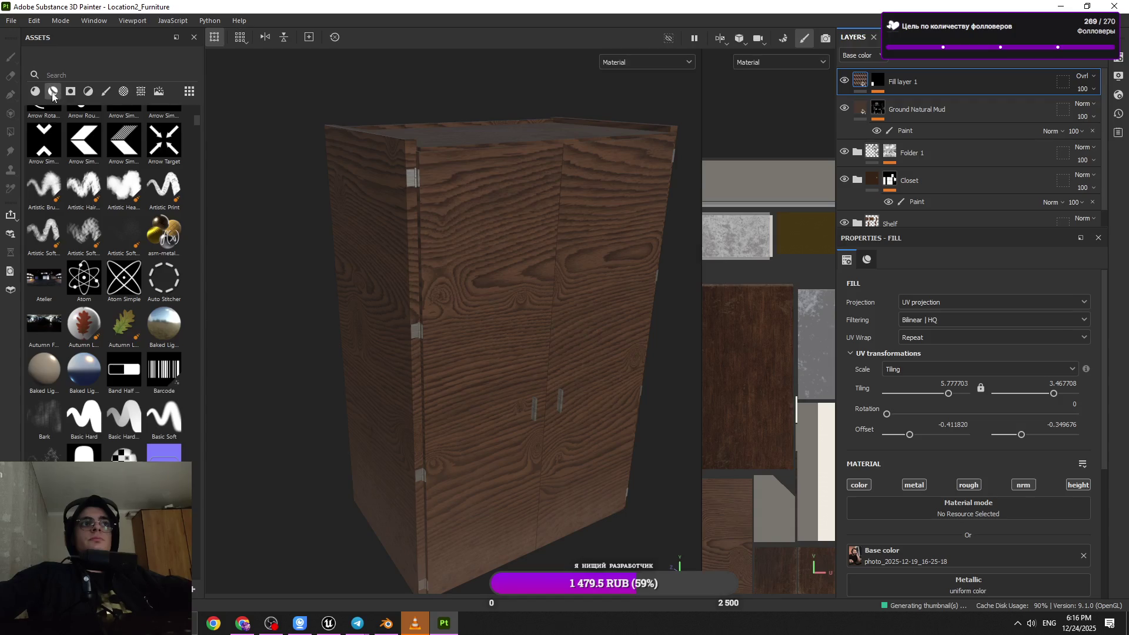
left_click(36, 91)
scroll(130, 358, "down", 10)
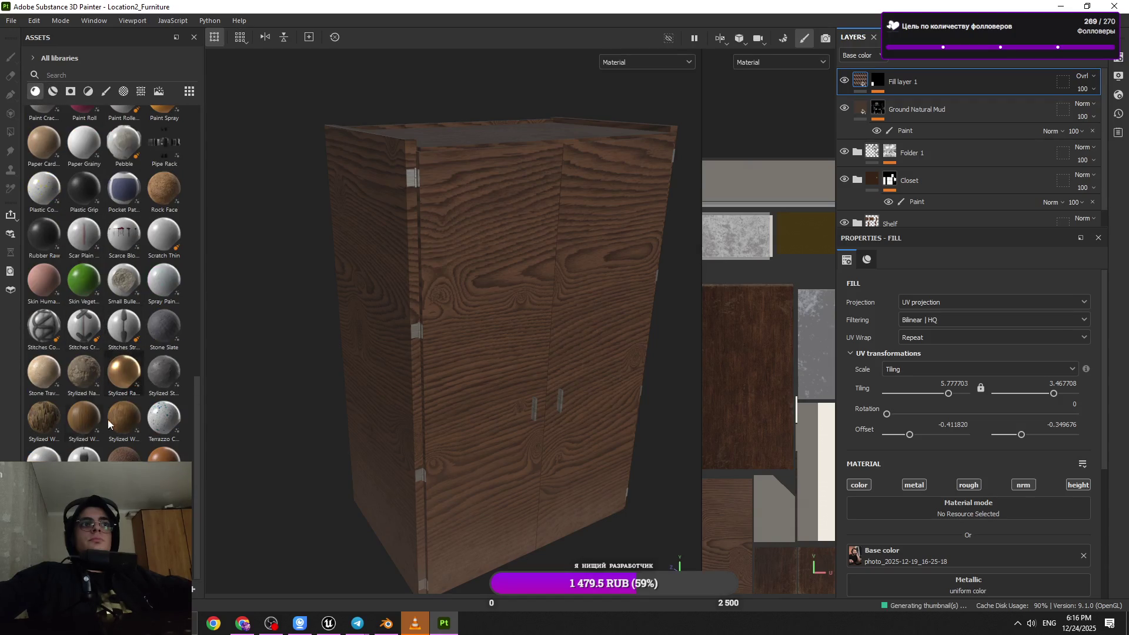
mouse_move(84, 325)
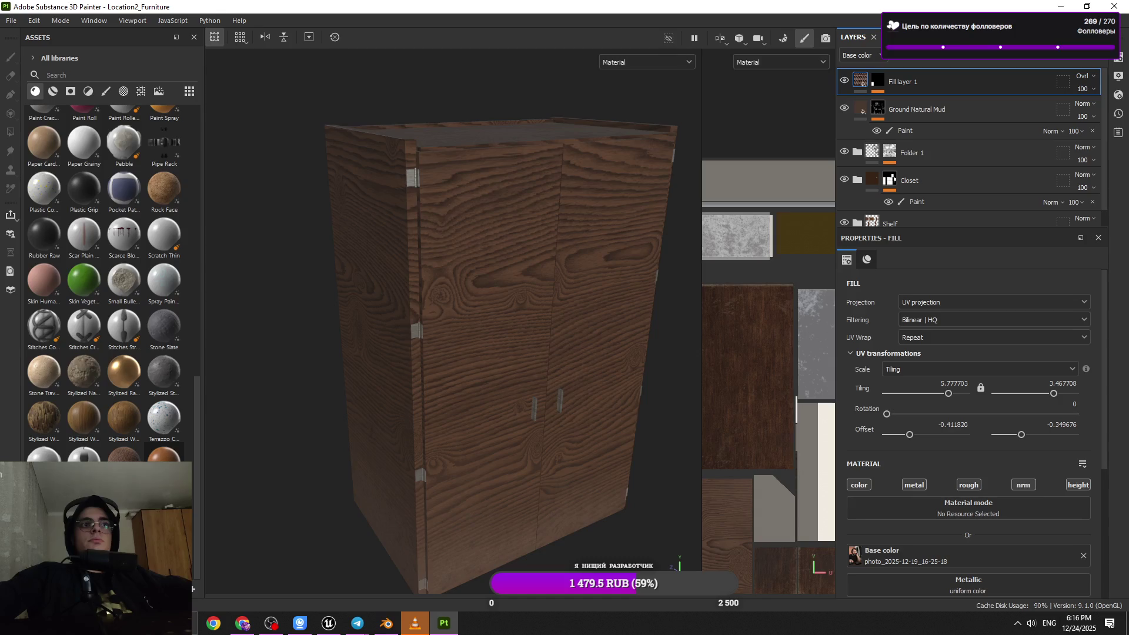
mouse_move(159, 456)
left_mouse_down()
mouse_move(668, 318)
mouse_move(209, 613)
mouse_move(923, 115)
mouse_move(537, 280)
left_mouse_up()
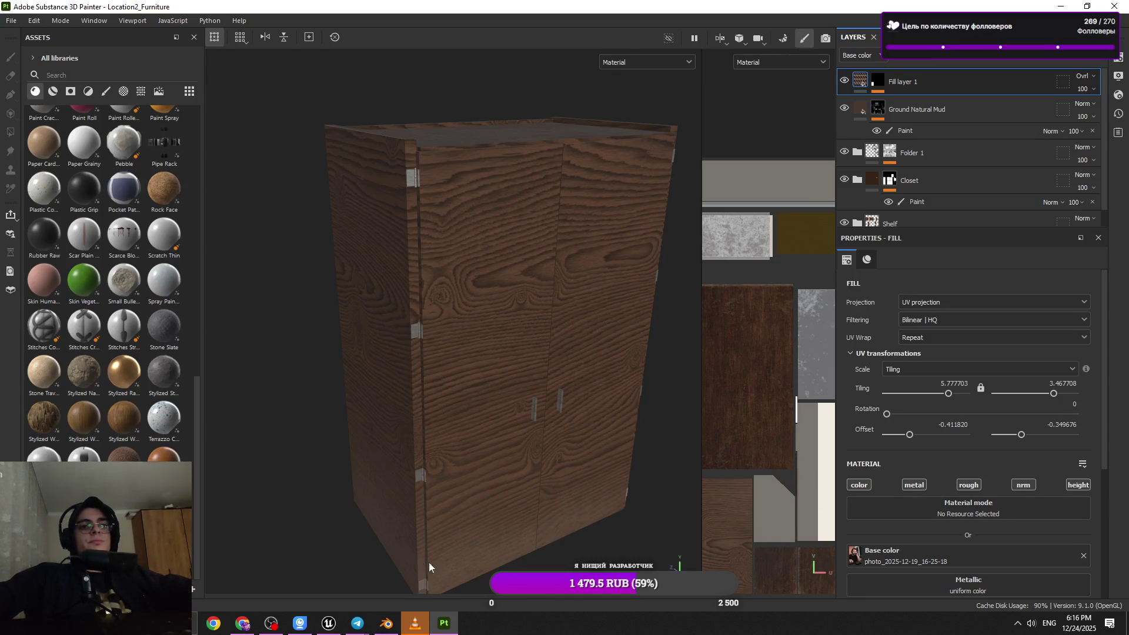
- Minimize the VLC video player to get back to the Substance 3D Painter wardrobe project
mouse_move(278, 626)
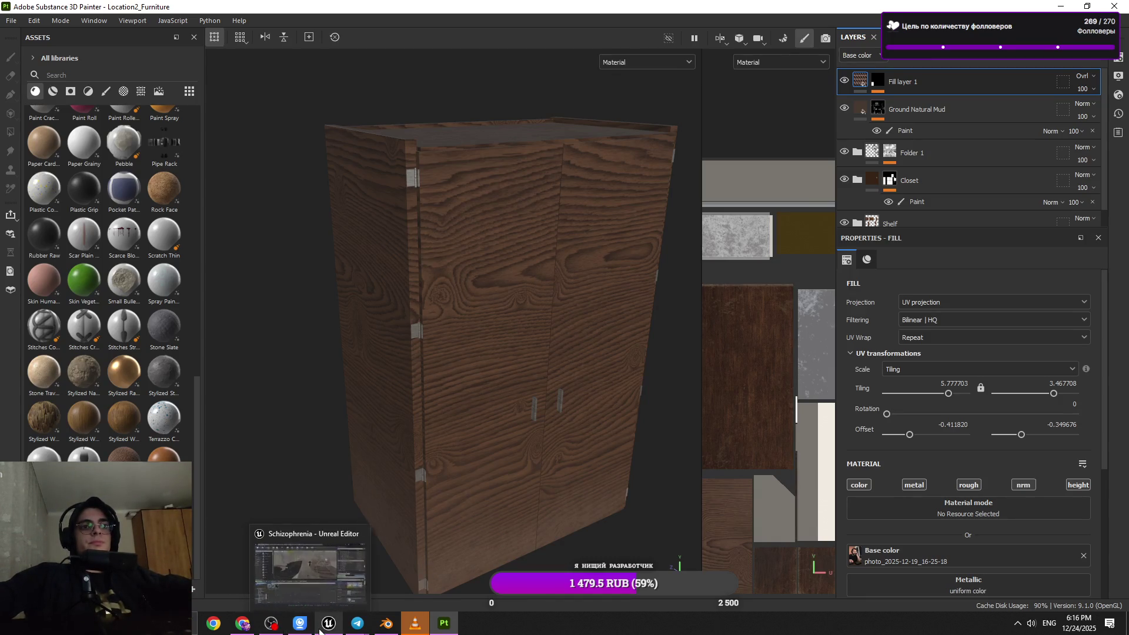
left_click(415, 624)
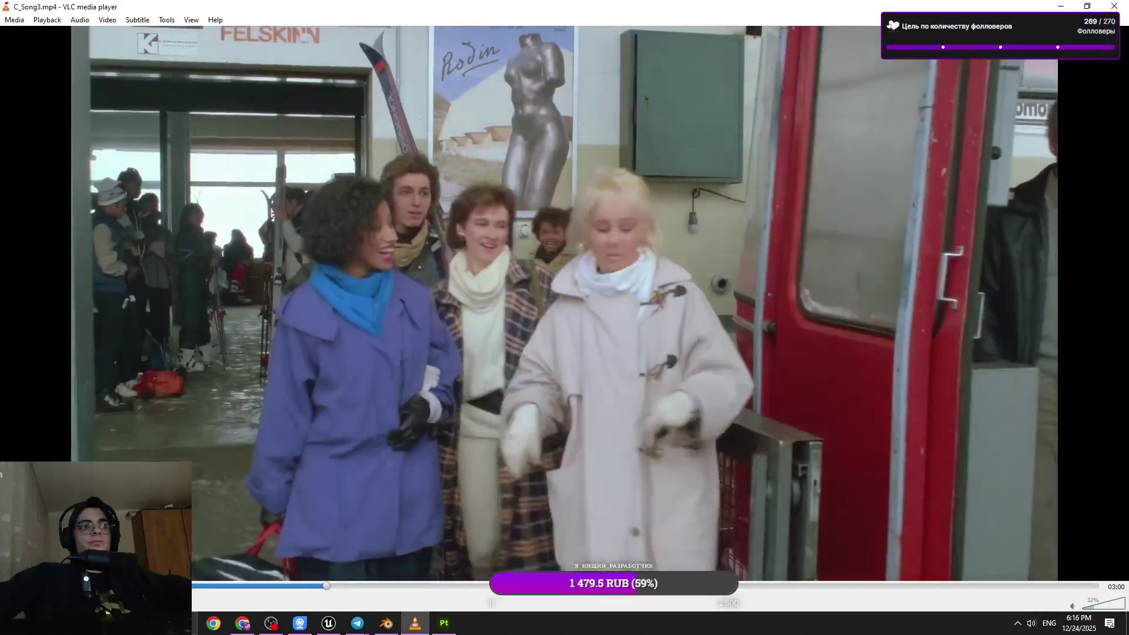
left_click(1061, 7)
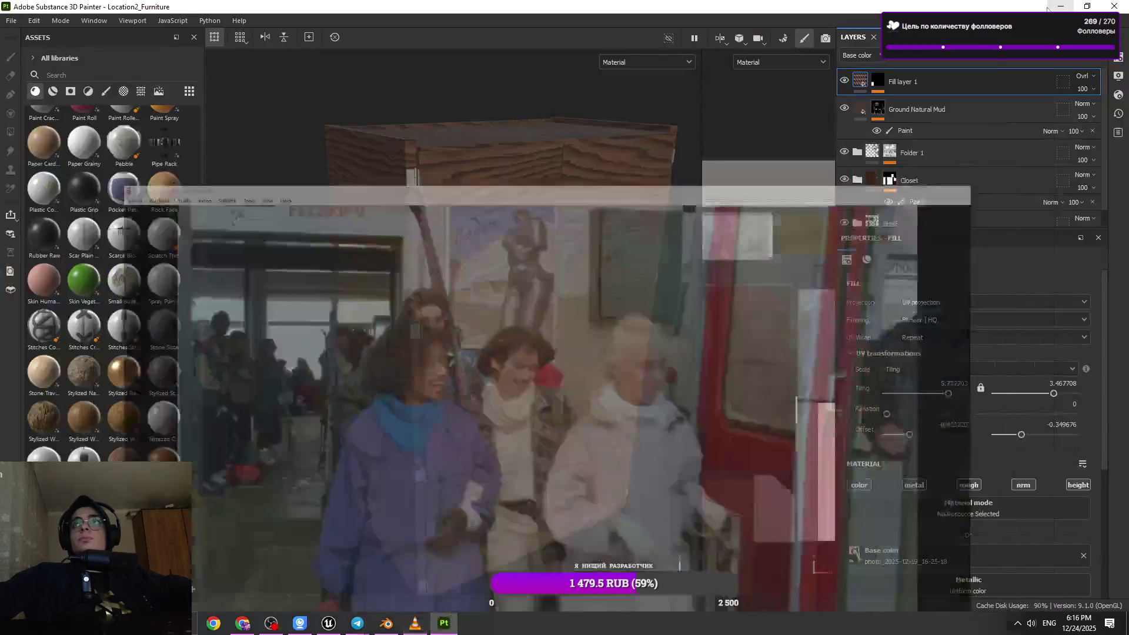
scroll(472, 393, "up", 3)
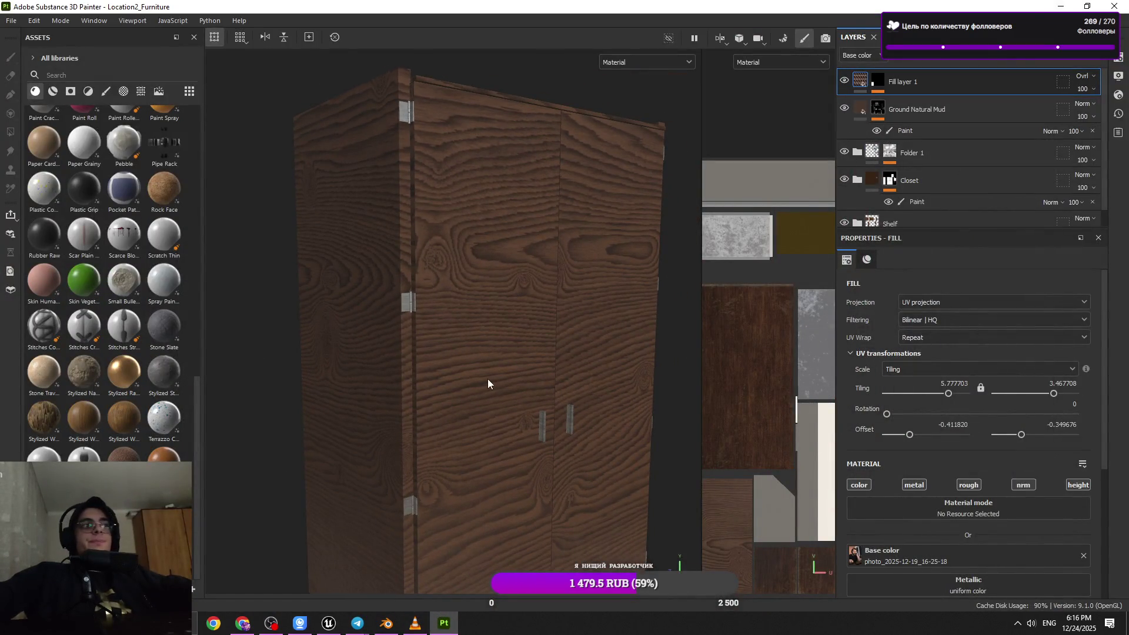
- Widen the 3D wardrobe view beside the 2D layout and add Wood Slice as a new layer
left_click_drag(482, 393, 477, 280, "alt")
right_click_drag(477, 281, 510, 354, "alt")
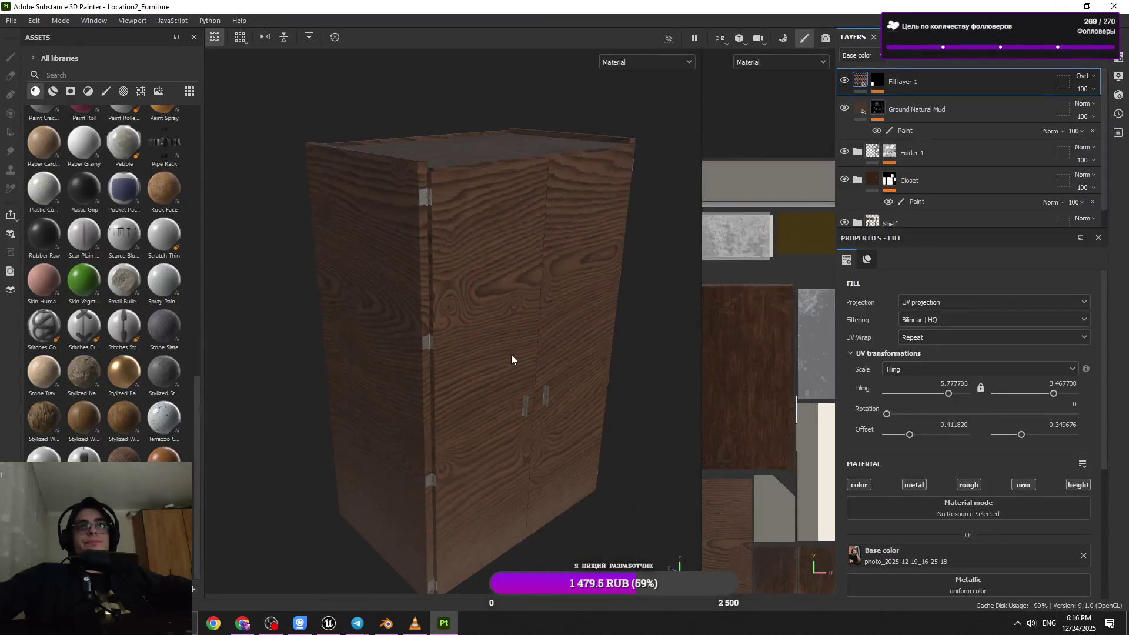
left_click_drag(495, 383, 825, 153, "alt")
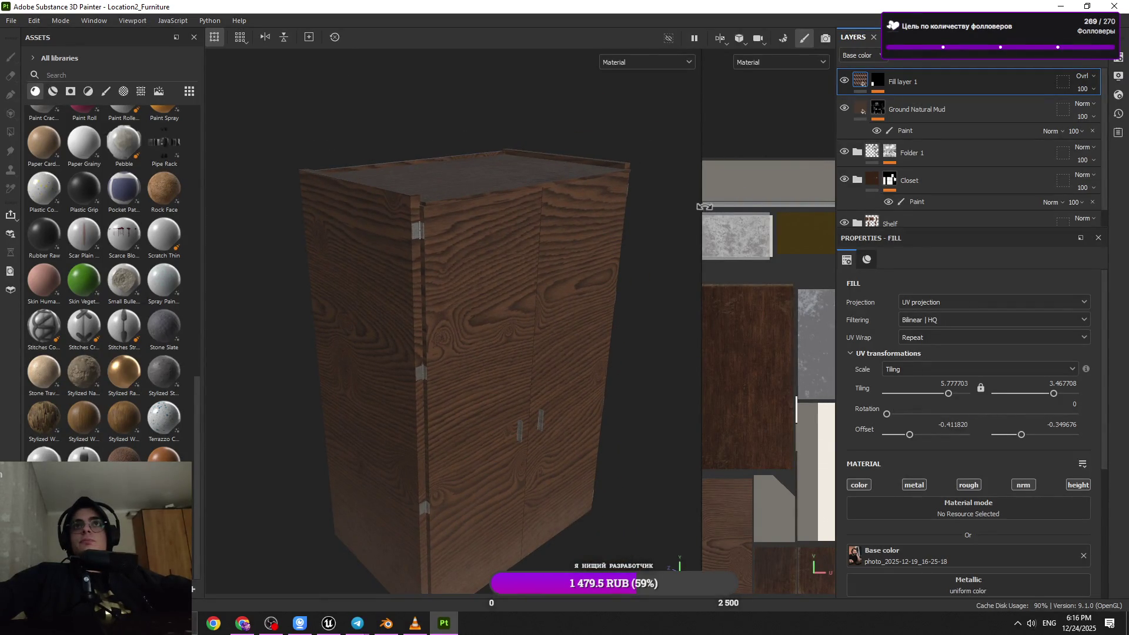
left_click_drag(701, 210, 736, 210)
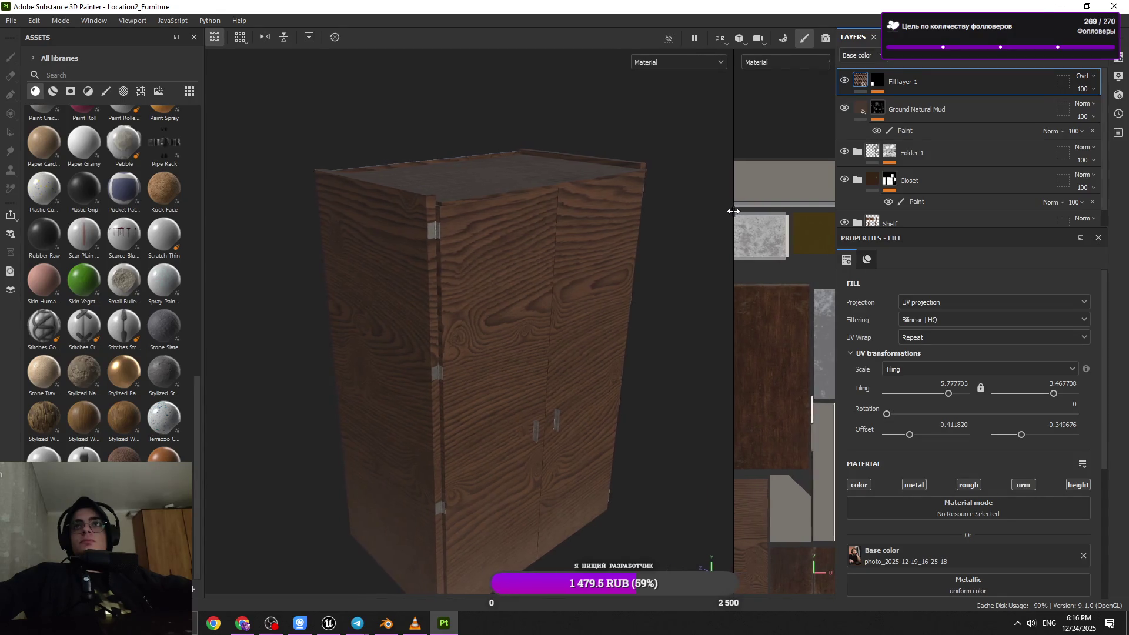
left_click_drag(637, 232, 619, 223, "alt")
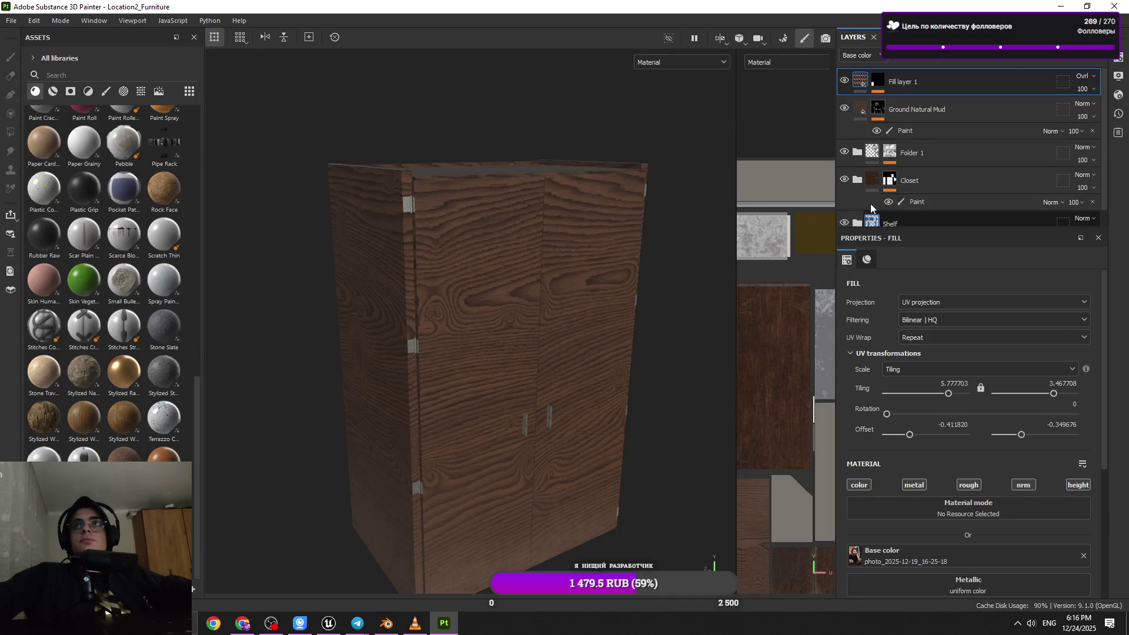
left_click_drag(84, 420, 942, 103)
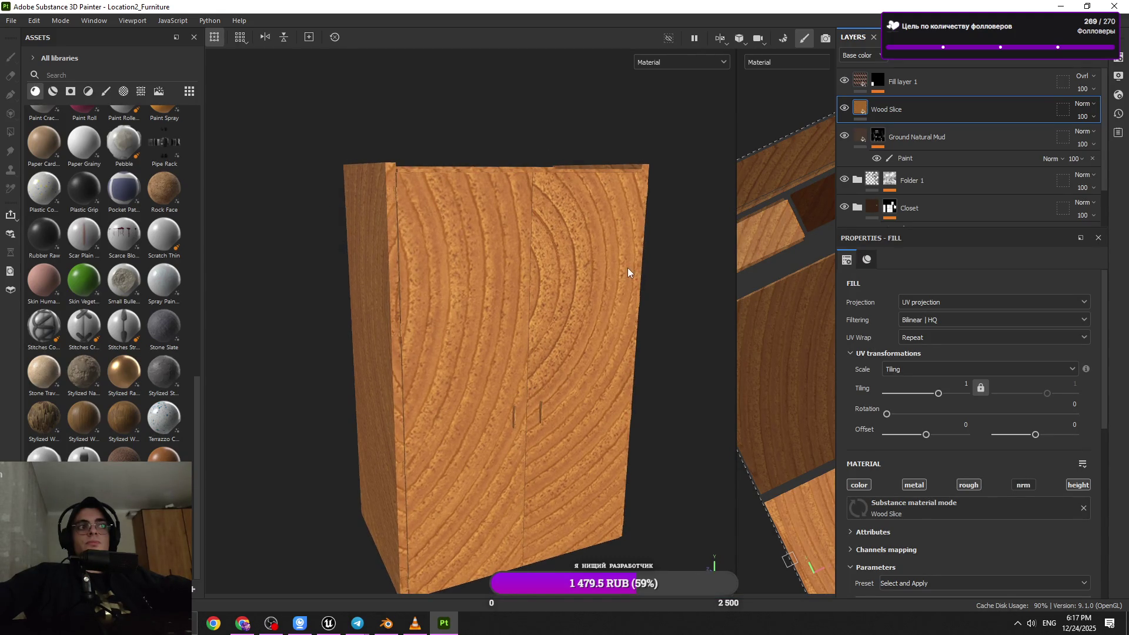
left_click_drag(640, 267, 645, 275, "alt")
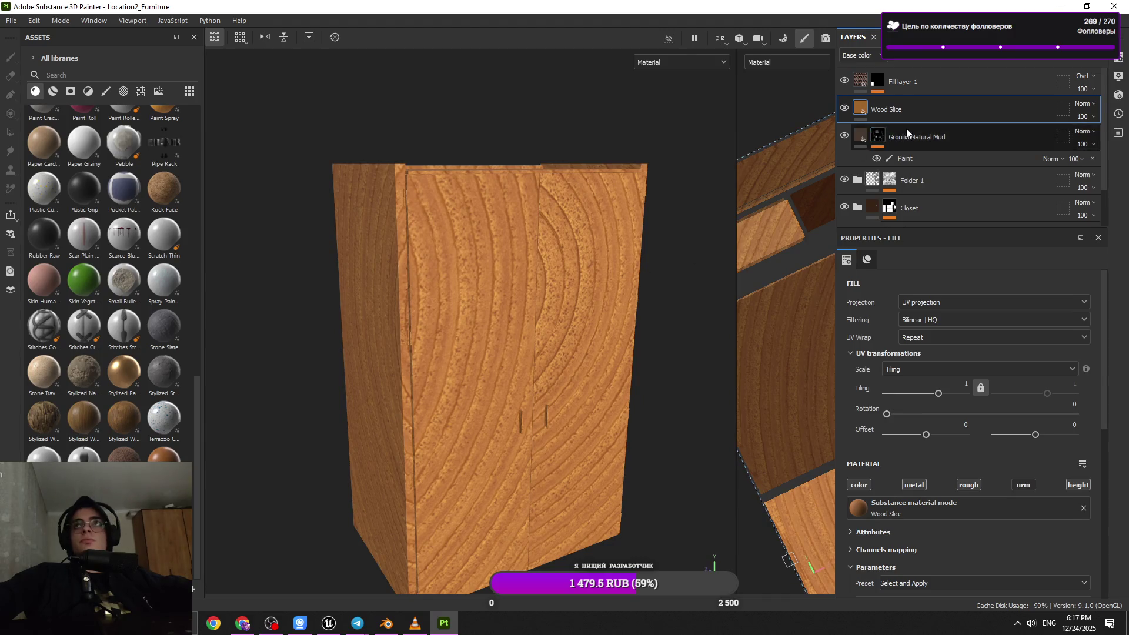
key("Delete")
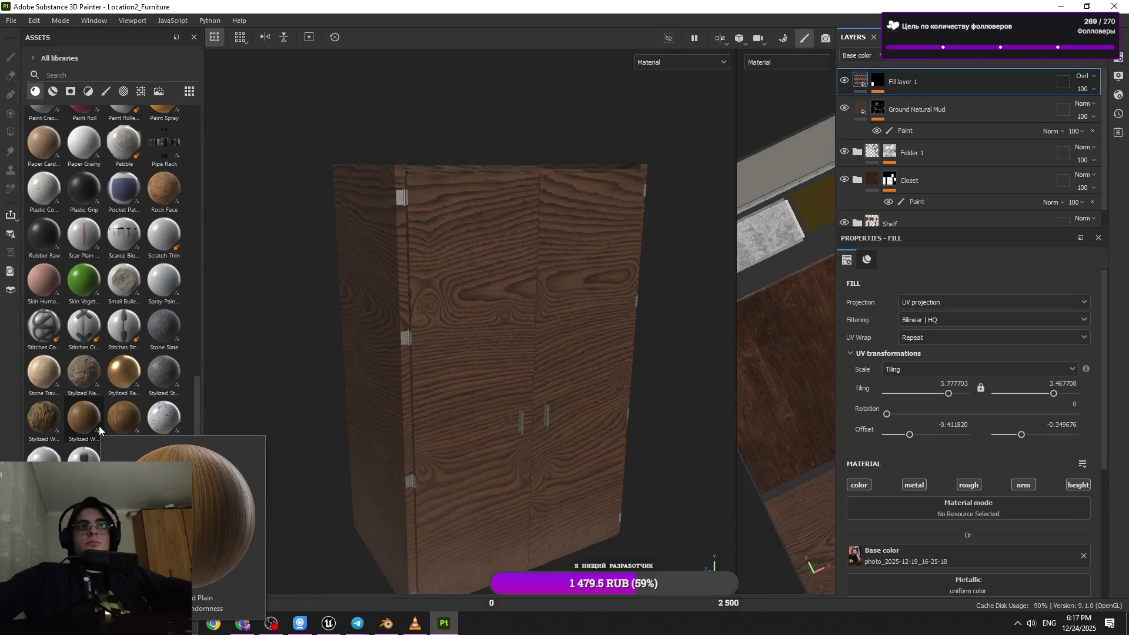
mouse_move(44, 417)
left_mouse_down()
mouse_move(906, 189)
mouse_move(925, 71)
mouse_move(911, 103)
left_mouse_up()
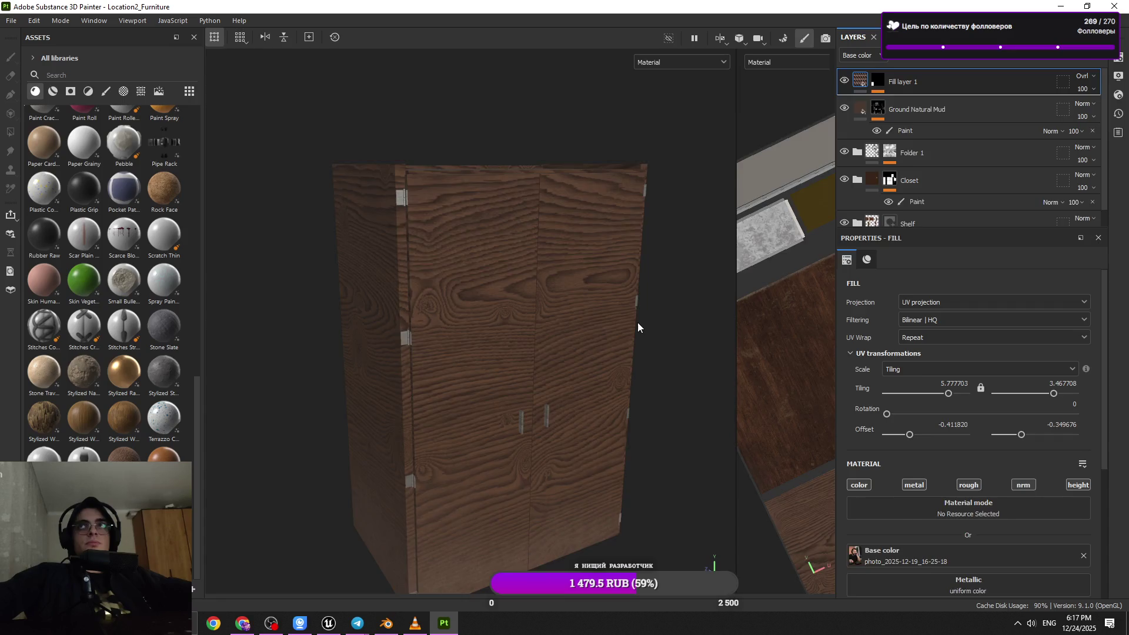
- Set the Wood Rough layer's tiling to 4.56 and disable its height channel
left_click_drag(939, 393, 949, 393)
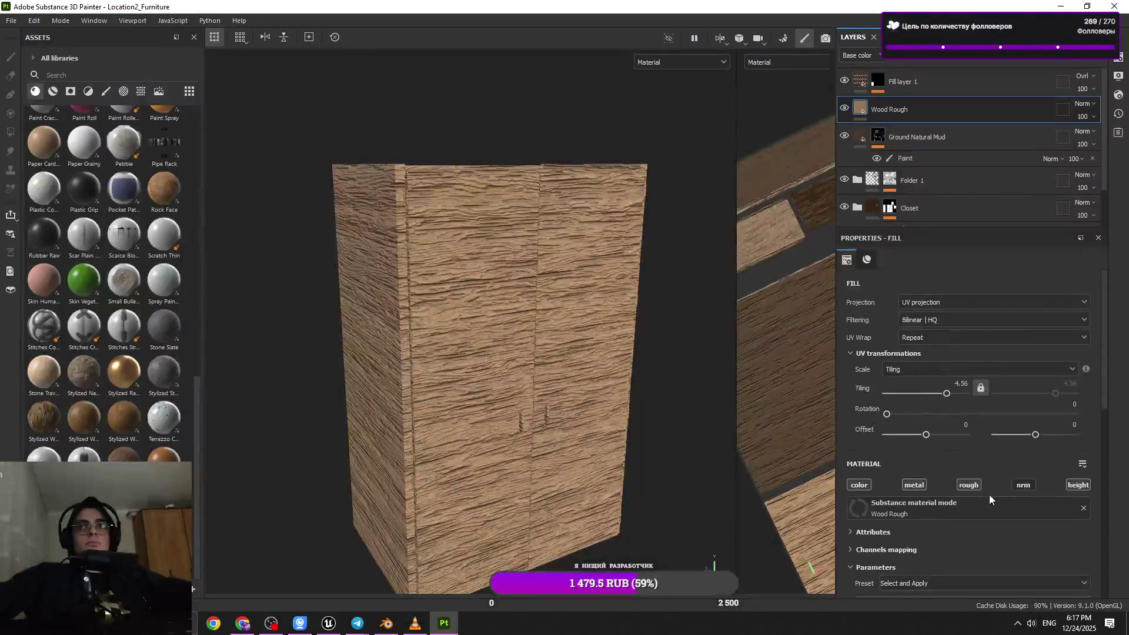
scroll(1000, 483, "down", 1)
left_click(1069, 451)
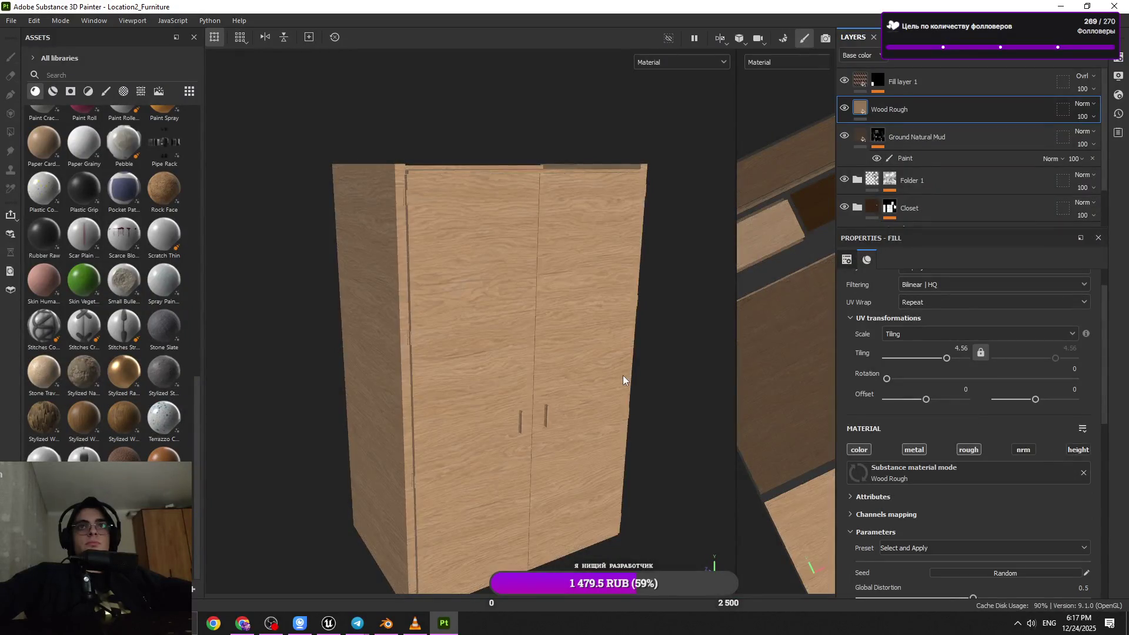
scroll(623, 375, "up", 2)
scroll(623, 376, "up", 1)
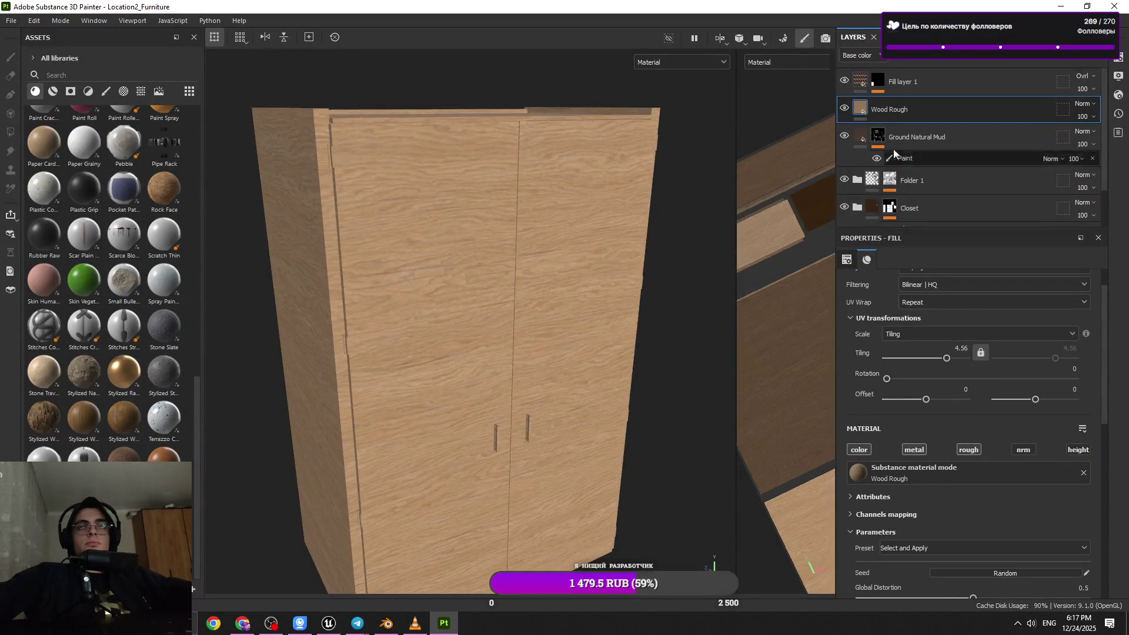
- Add a black mask to the Wood Rough layer and remove the mask's Fill effect
left_click(1119, 57)
left_click(1017, 85)
left_click(1118, 57)
left_click(1014, 93)
scroll(161, 319, "up", 10)
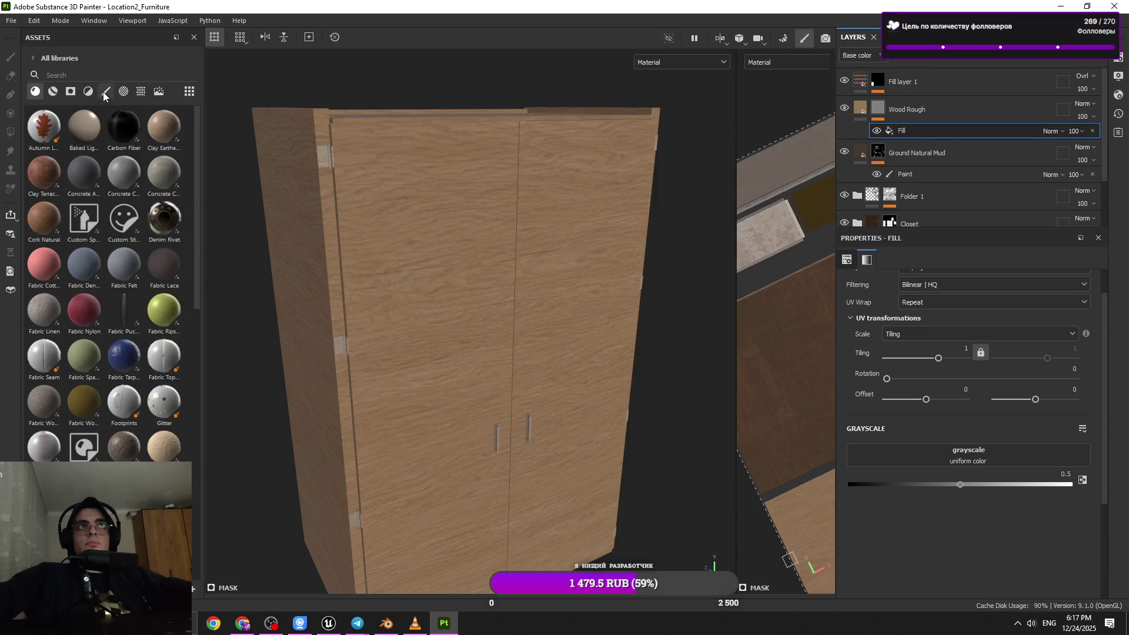
left_click(71, 92)
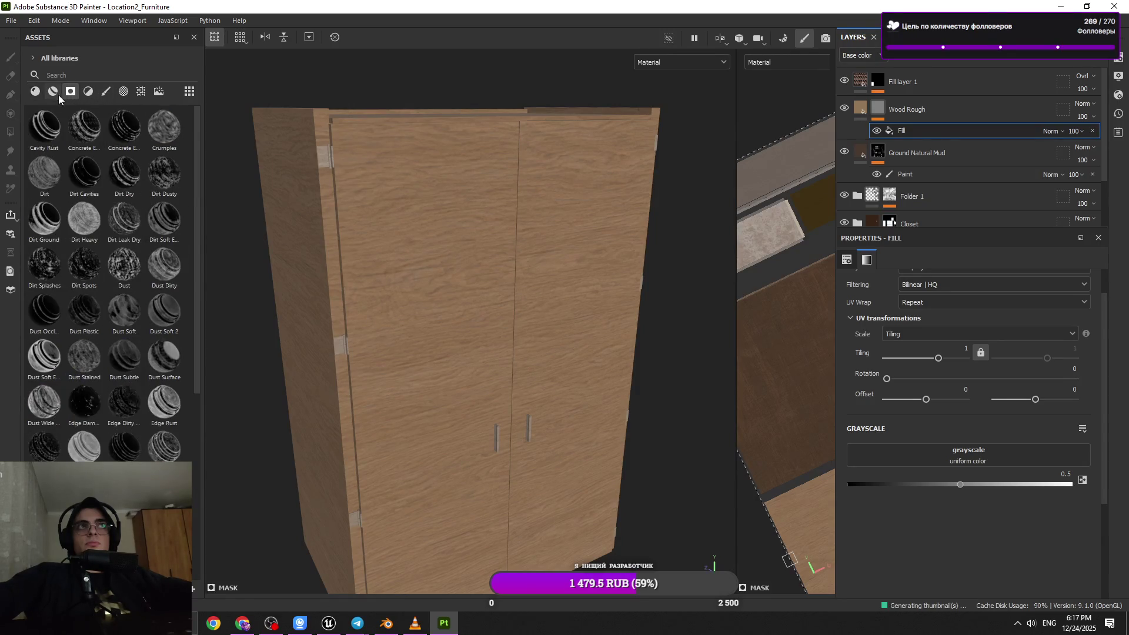
left_click(54, 93)
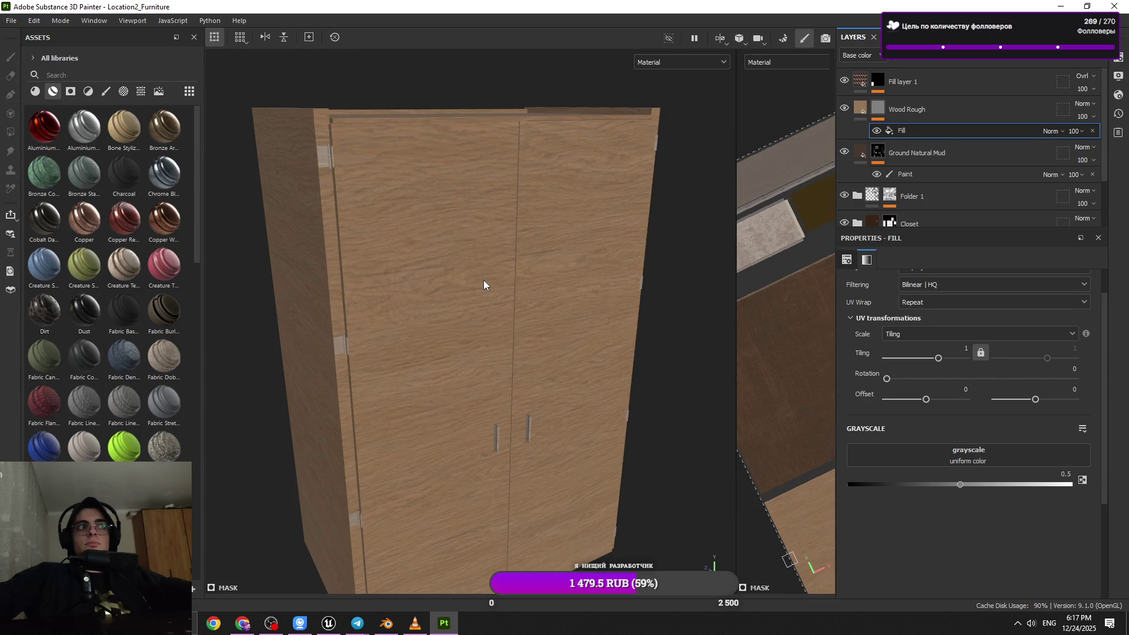
key("ctrl+z")
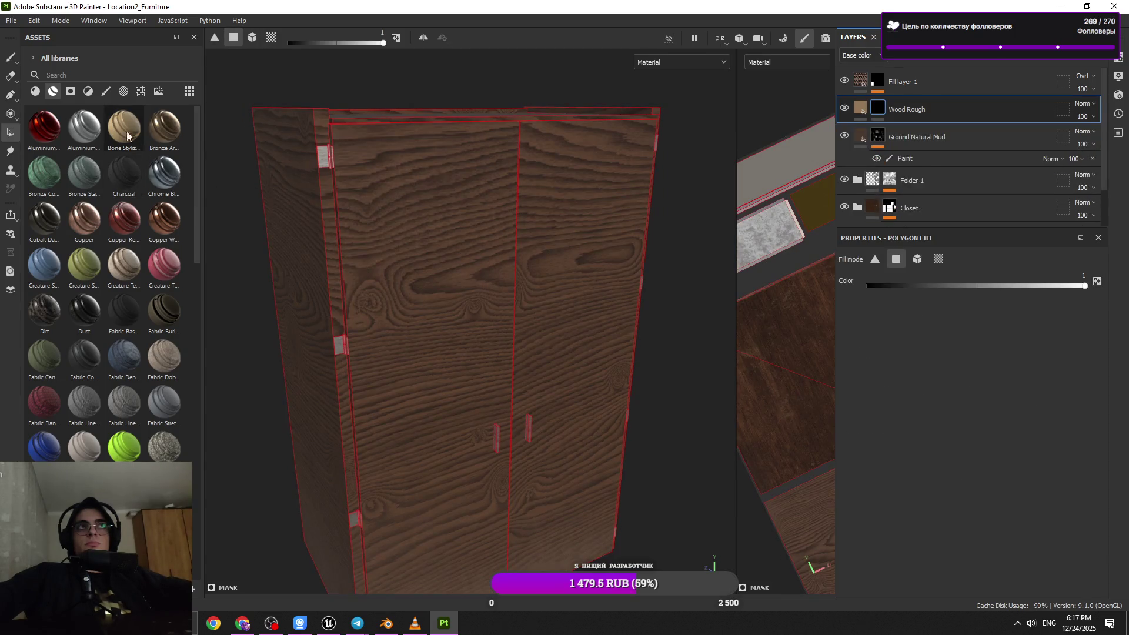
left_click(124, 91)
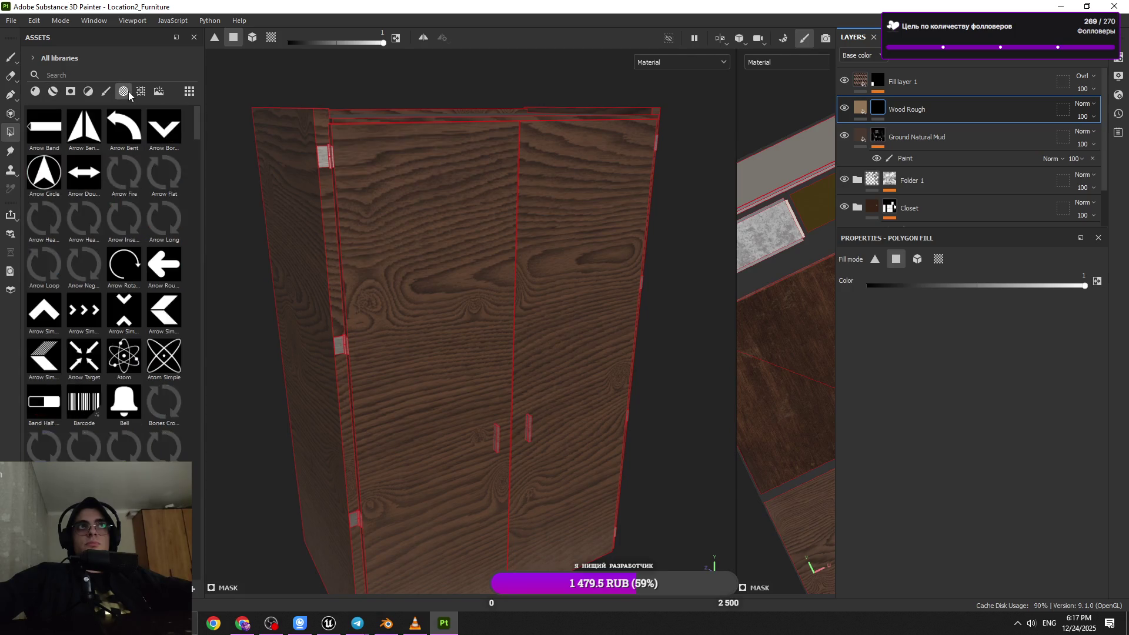
left_click(142, 91)
left_click(53, 92)
left_click(71, 91)
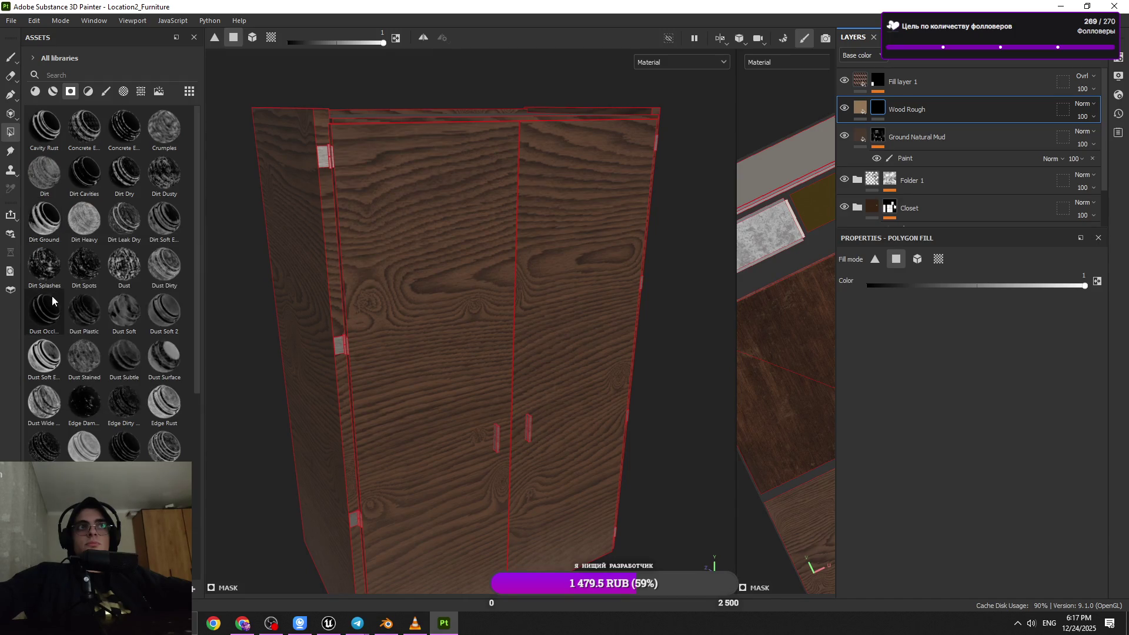
mouse_move(59, 269)
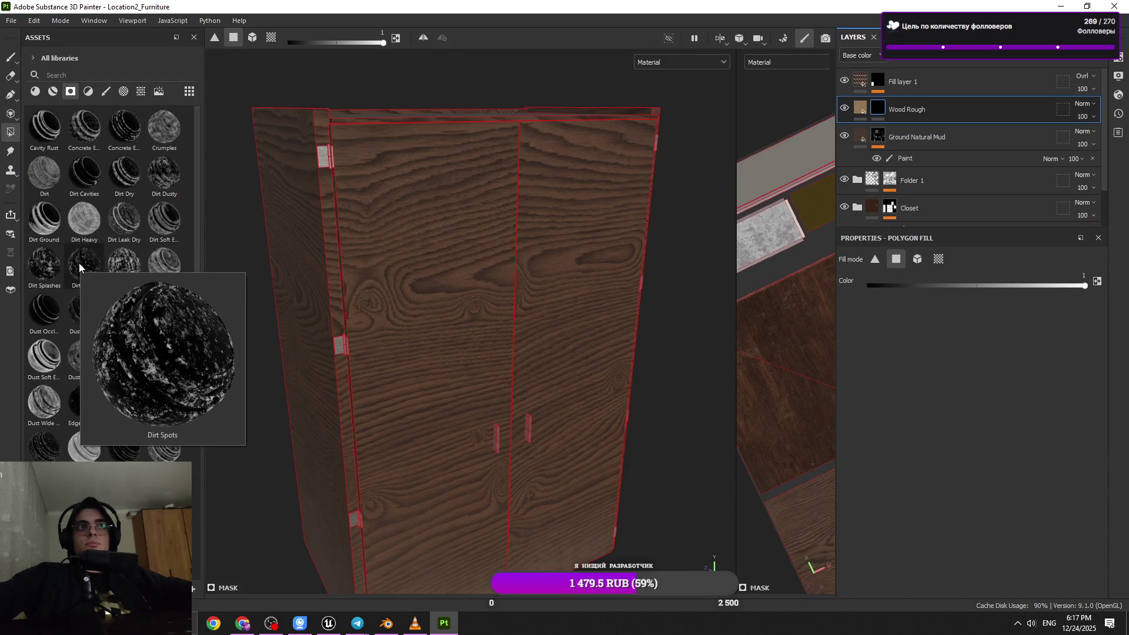
mouse_move(73, 450)
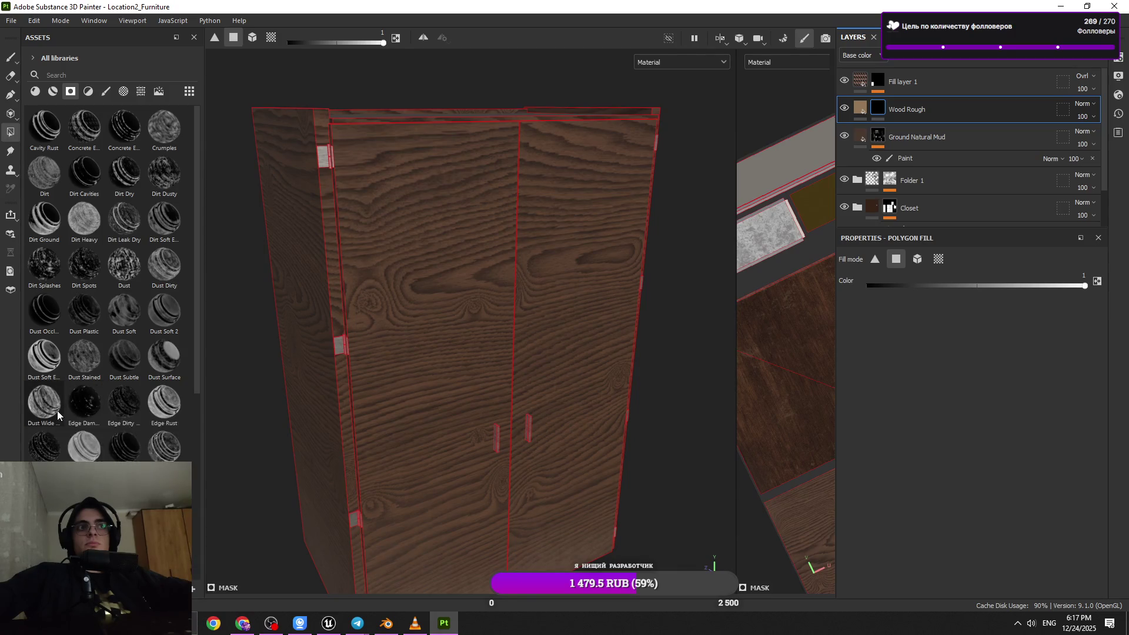
scroll(58, 411, "down", 5)
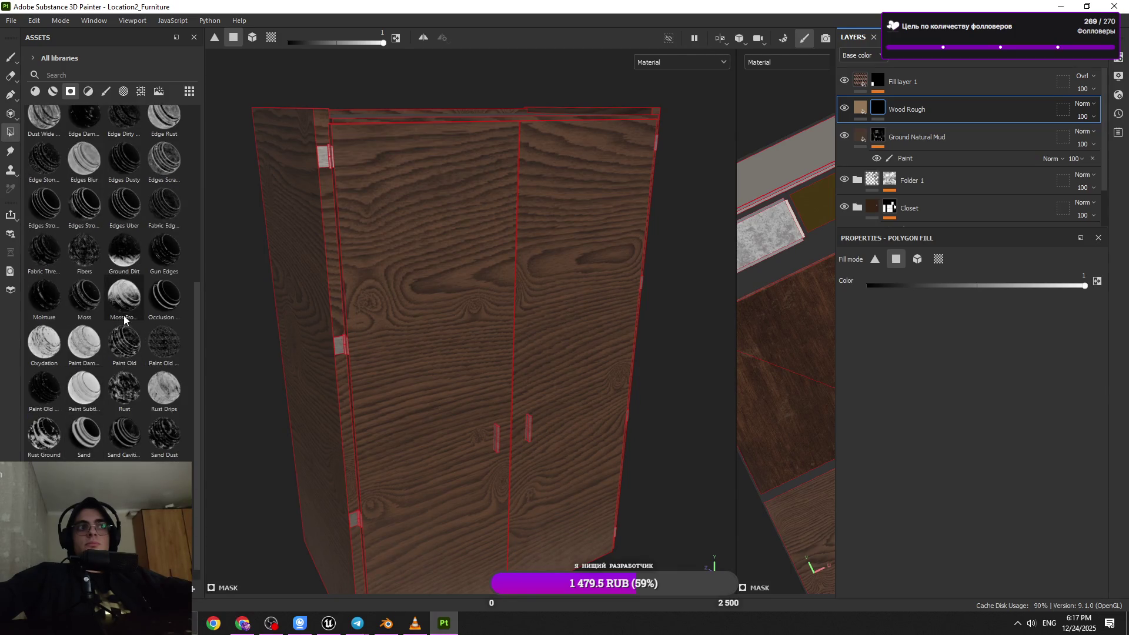
mouse_move(125, 312)
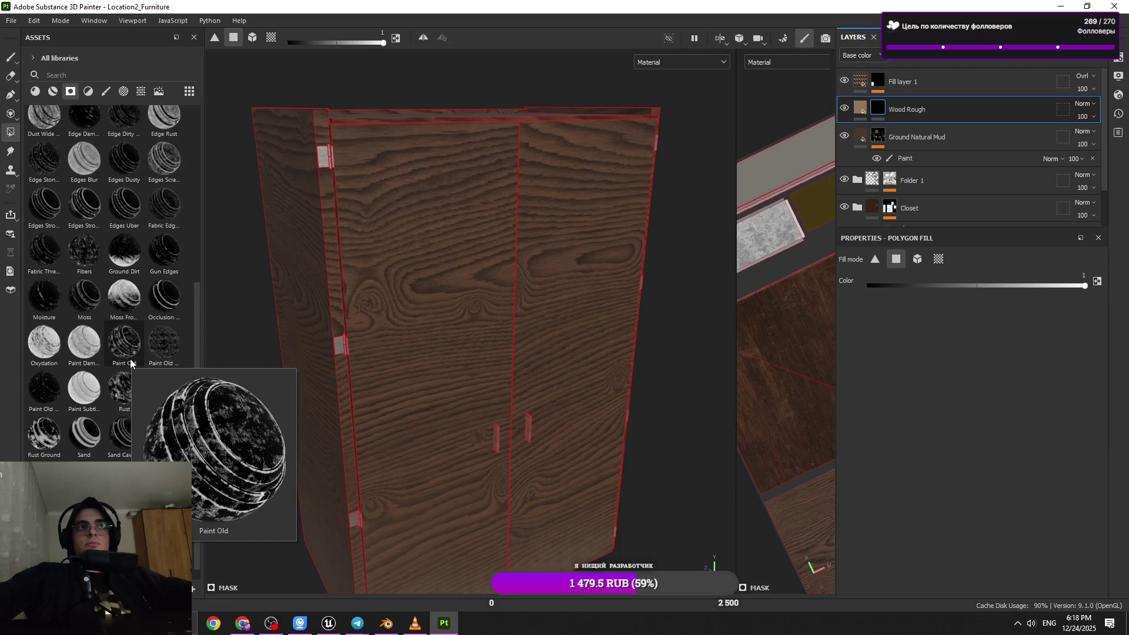
mouse_move(52, 435)
left_mouse_down()
mouse_move(877, 104)
mouse_move(837, 195)
mouse_move(621, 382)
left_mouse_up()
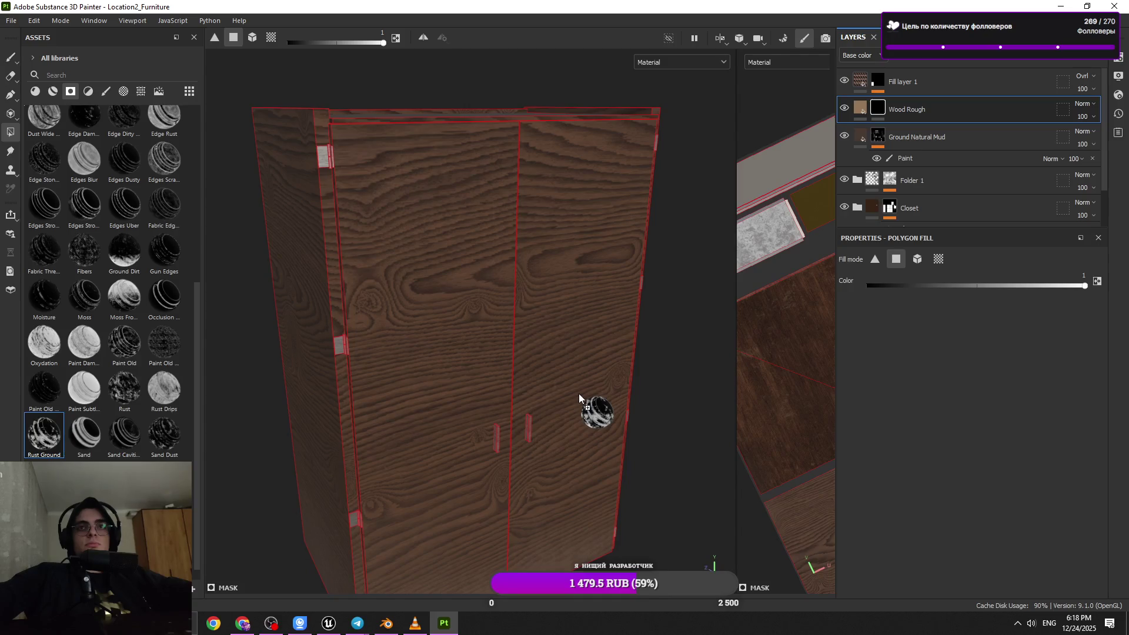
mouse_move(579, 393)
left_mouse_down()
mouse_move(506, 365)
mouse_move(449, 365)
mouse_move(581, 374)
left_mouse_up()
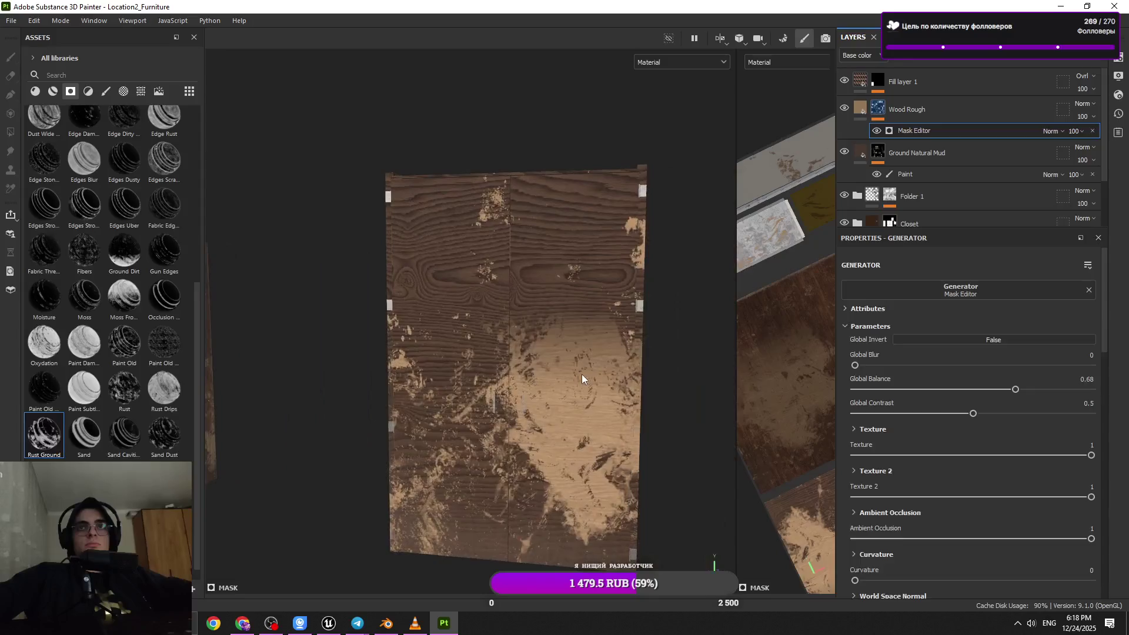
key("4")
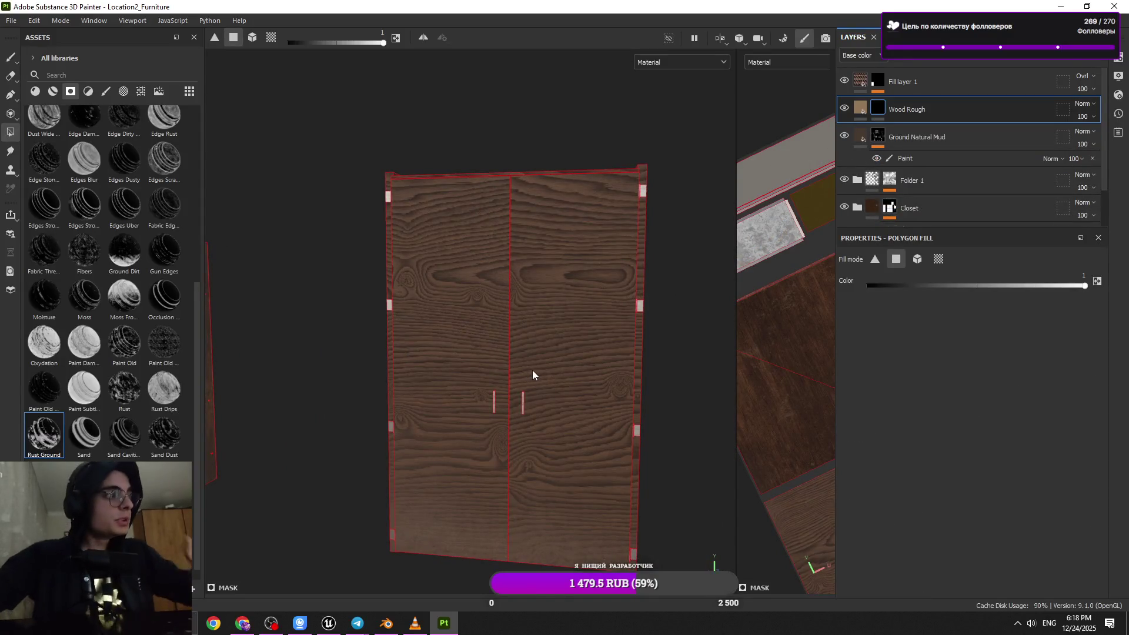
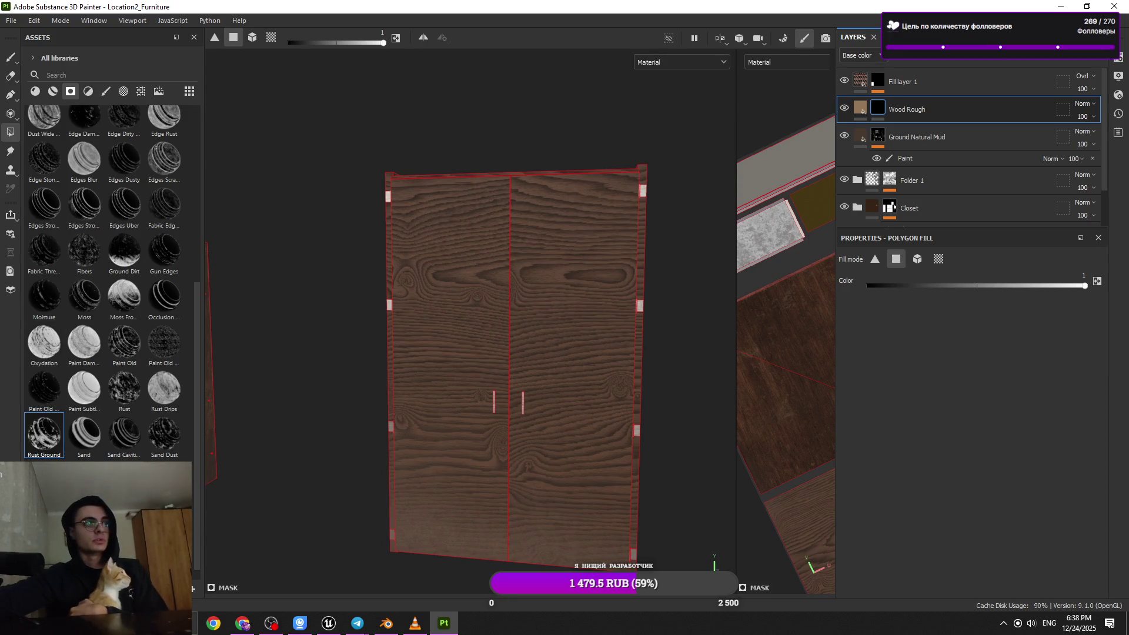
- Switch from Substance 3D Painter to the Chrome browser window with Alt+Tab
key("alt+Tab")
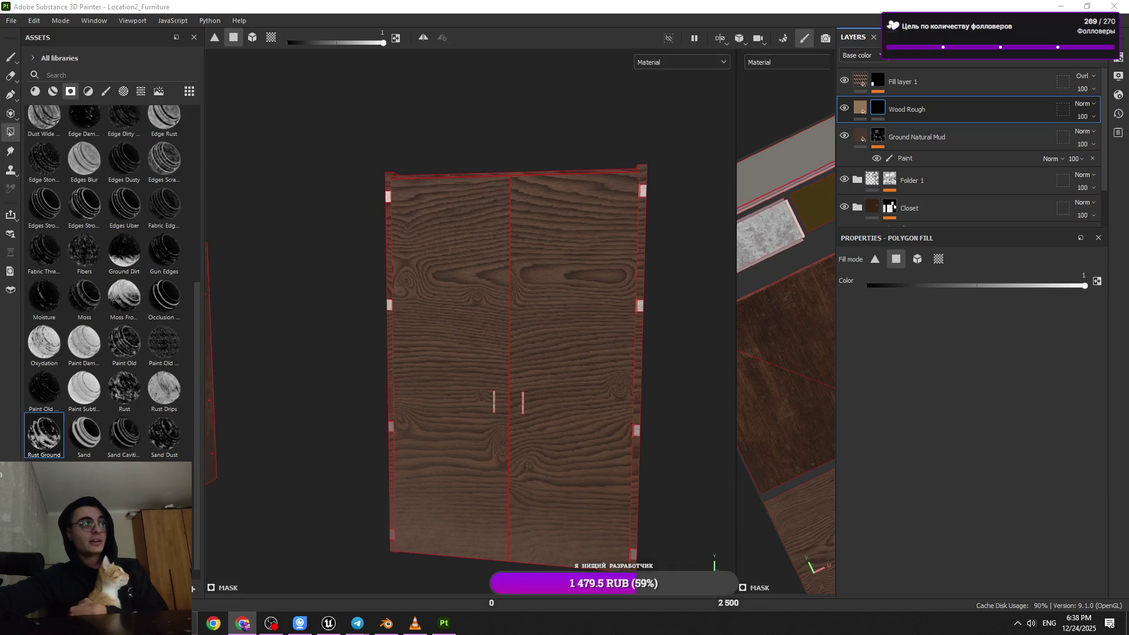
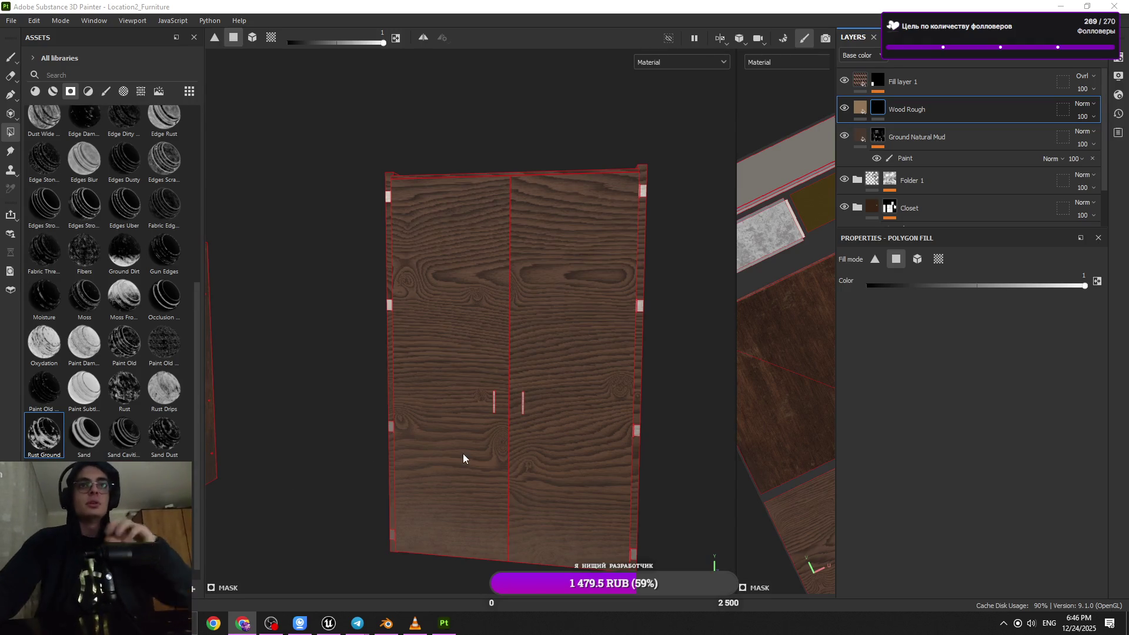
- Orbit and zoom around the wardrobe to inspect its door handles, sides and wood grain
scroll(464, 454, "up", 3)
left_click_drag(436, 439, 415, 391, "alt")
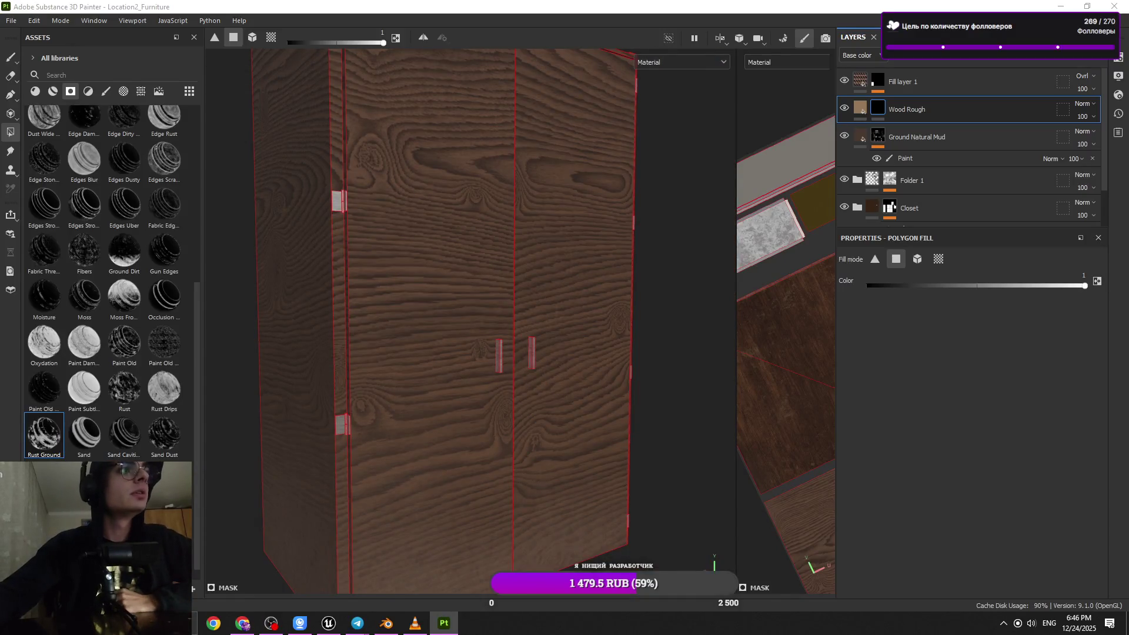
key("alt+Tab")
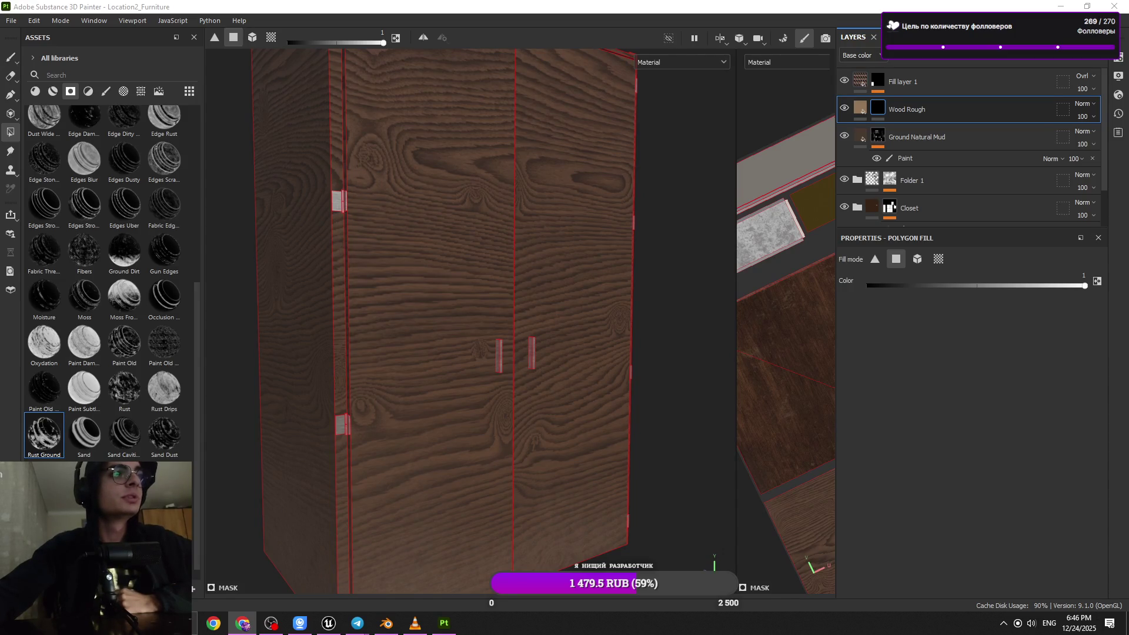
left_click_drag(436, 390, 467, 390, "alt")
scroll(464, 364, "up", 5)
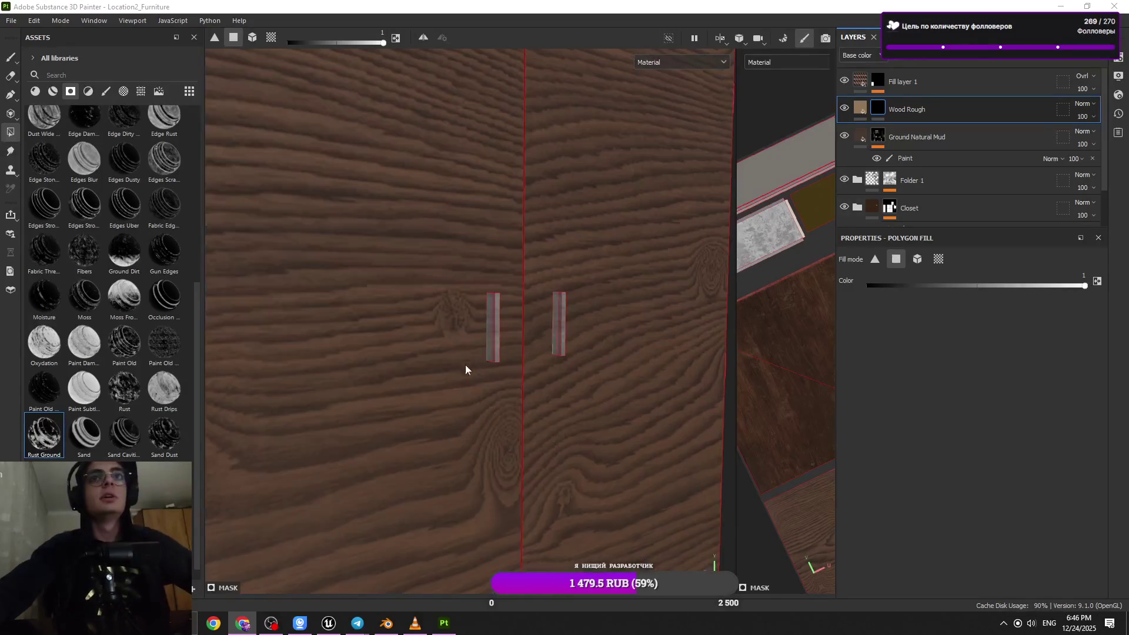
mouse_move(432, 334)
left_mouse_down("alt")
mouse_move(494, 479)
mouse_move(447, 376)
left_mouse_up("alt")
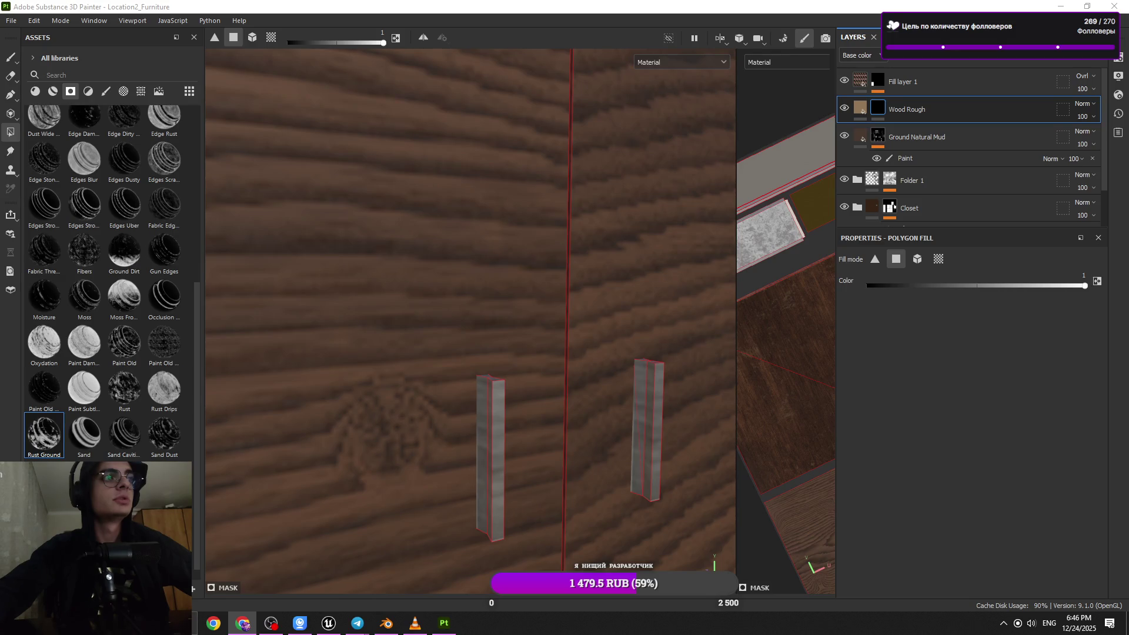
scroll(455, 404, "down", 10)
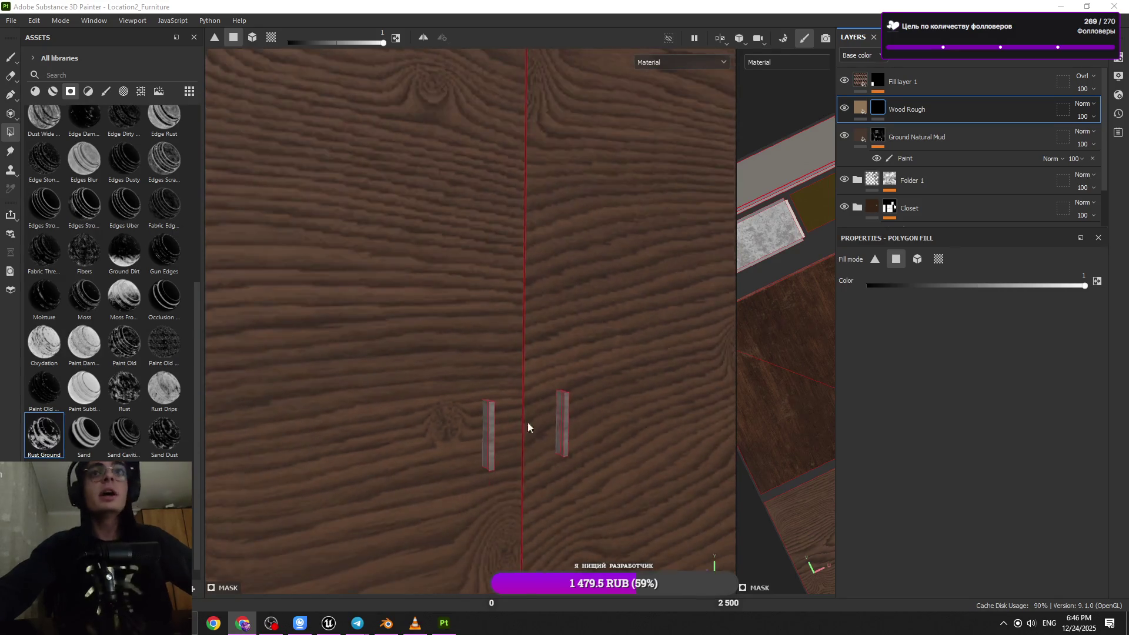
mouse_move(542, 420)
left_mouse_down("alt")
mouse_move(529, 406)
mouse_move(521, 273)
mouse_move(601, 382)
mouse_move(525, 336)
mouse_move(555, 303)
mouse_move(497, 504)
mouse_move(598, 355)
mouse_move(567, 136)
mouse_move(492, 311)
mouse_move(492, 151)
mouse_move(506, 113)
mouse_move(517, 344)
mouse_move(491, 93)
mouse_move(418, 575)
mouse_move(482, 382)
mouse_move(480, 300)
mouse_move(497, 403)
mouse_move(467, 328)
mouse_move(496, 363)
mouse_move(469, 416)
mouse_move(537, 443)
mouse_move(452, 360)
mouse_move(429, 285)
mouse_move(600, 418)
mouse_move(537, 439)
mouse_move(567, 485)
mouse_move(600, 423)
mouse_move(469, 474)
mouse_move(435, 419)
mouse_move(398, 388)
mouse_move(292, 403)
mouse_move(391, 396)
mouse_move(352, 402)
mouse_move(369, 363)
mouse_move(425, 380)
mouse_move(527, 359)
mouse_move(396, 383)
mouse_move(402, 363)
mouse_move(424, 378)
mouse_move(434, 330)
mouse_move(446, 442)
mouse_move(446, 418)
left_mouse_up("alt")
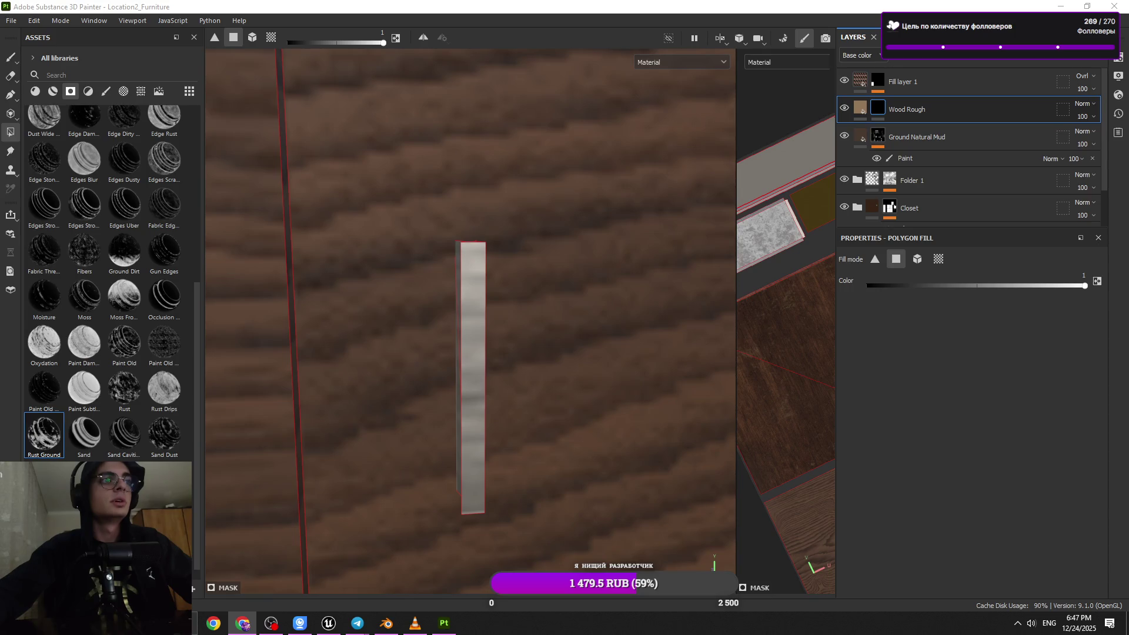
scroll(399, 459, "down", 3)
mouse_move(398, 459)
middle_mouse_down("alt")
mouse_move(416, 423)
mouse_move(418, 216)
mouse_move(486, 419)
middle_mouse_up("alt")
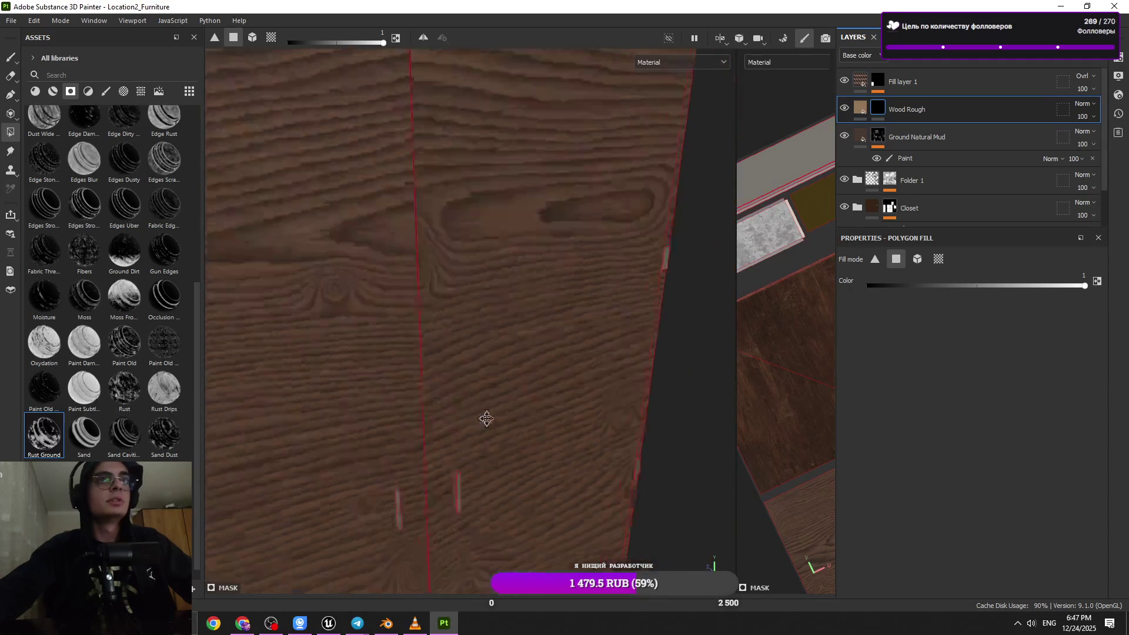
right_click_drag(486, 419, 476, 320, "alt")
left_click_drag(476, 320, 496, 262, "alt")
right_click_drag(496, 262, 425, 588, "alt")
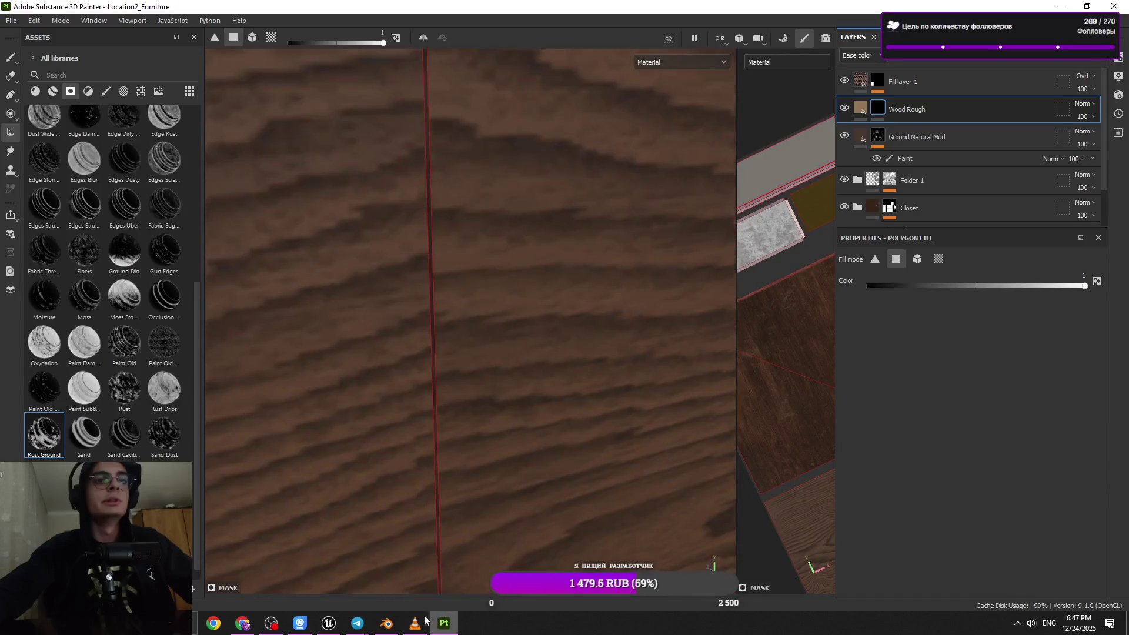
- In Blender, select the wall panel Cube.034 and save Asset_TrainStation.blend
left_click(387, 623)
scroll(757, 256, "down", 5)
scroll(758, 256, "up", 6)
left_click(758, 252)
scroll(620, 323, "down", 3)
scroll(611, 359, "up", 4)
mouse_move(610, 359)
middle_mouse_down()
mouse_move(680, 381)
mouse_move(719, 417)
mouse_move(582, 409)
mouse_move(664, 380)
mouse_move(656, 344)
mouse_move(742, 346)
middle_mouse_up()
key("ctrl+s")
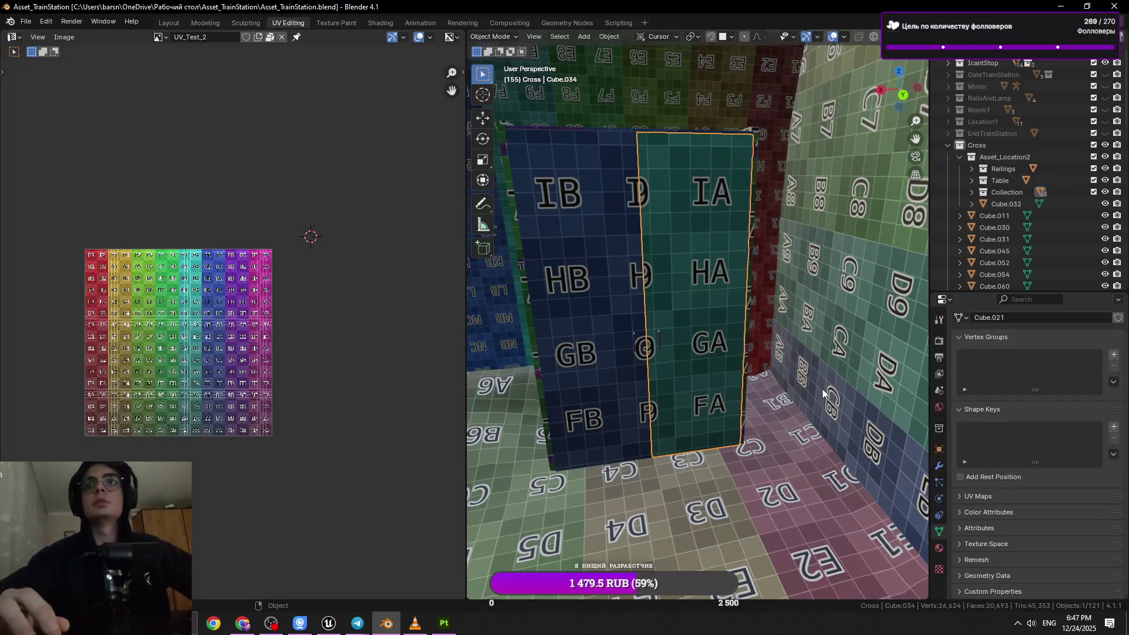
- Look over the selected Cube.034 wall, then return to the Location2_Furniture project in Painter
key("ctrl+s")
scroll(772, 322, "up", 1)
scroll(772, 323, "up", 5)
mouse_move(723, 335)
middle_mouse_down()
mouse_move(645, 353)
mouse_move(884, 416)
mouse_move(680, 380)
mouse_move(767, 415)
mouse_move(804, 355)
mouse_move(738, 353)
mouse_move(750, 356)
middle_mouse_up()
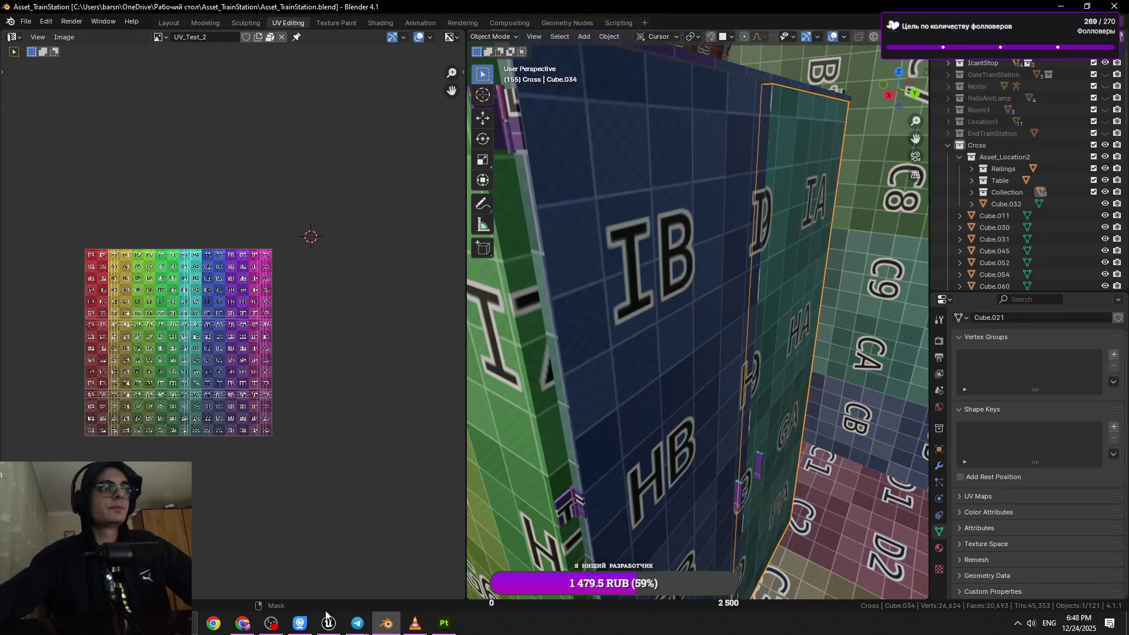
mouse_move(446, 632)
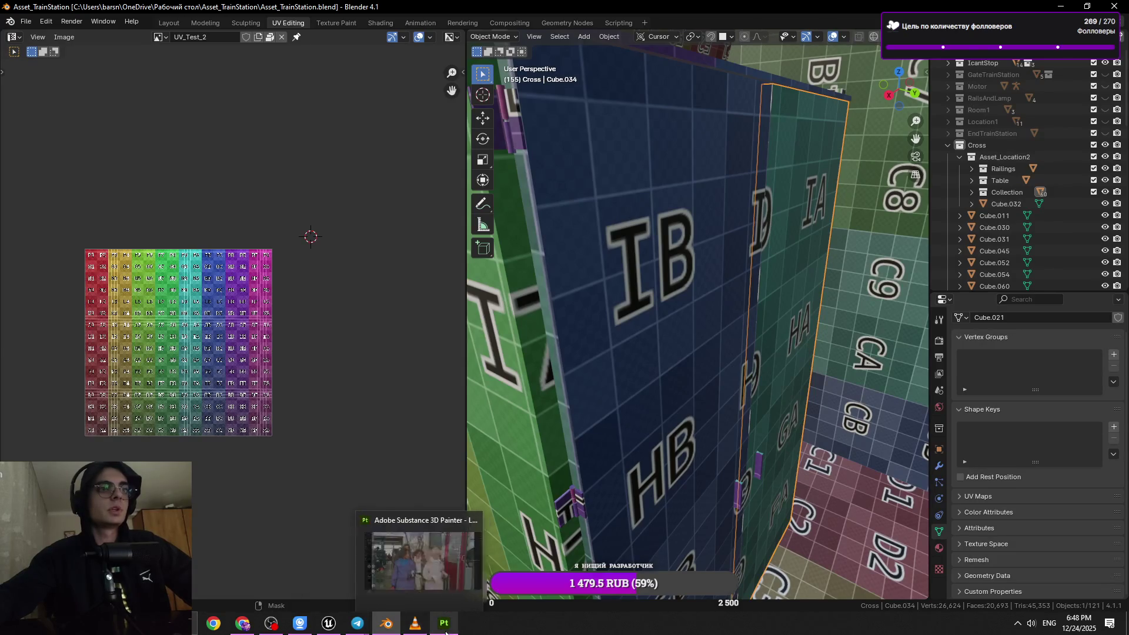
left_click(435, 632)
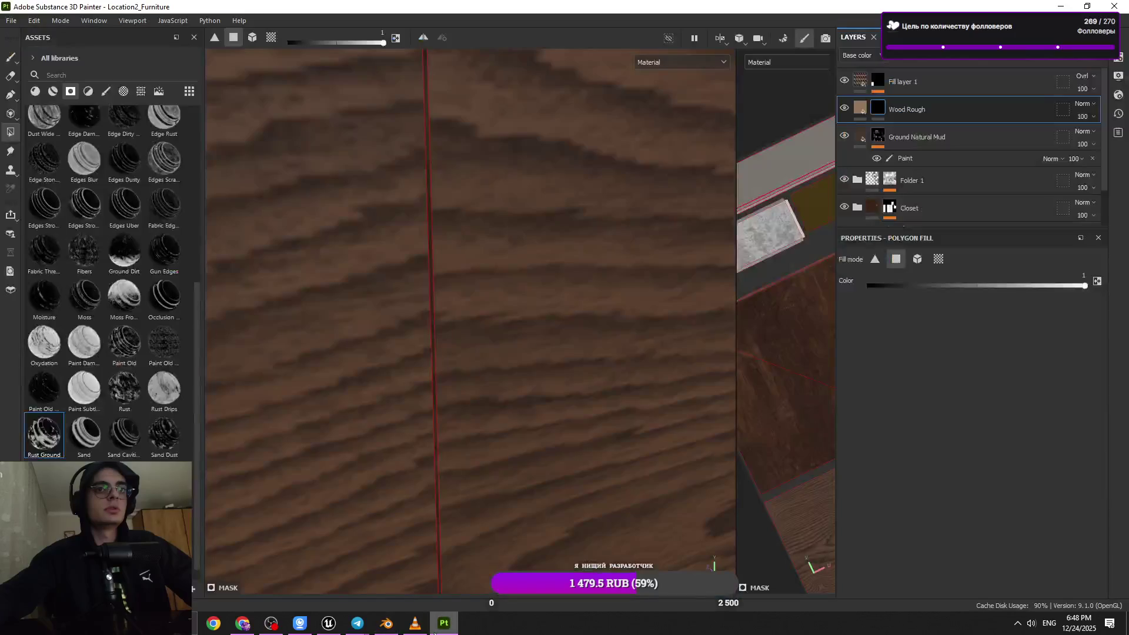
- Orbit and zoom around the cabinet to inspect its double doors and side panel
scroll(424, 357, "down", 5)
mouse_move(446, 353)
left_mouse_down("alt")
mouse_move(553, 298)
mouse_move(611, 333)
mouse_move(602, 219)
mouse_move(529, 263)
mouse_move(542, 305)
mouse_move(532, 328)
mouse_move(522, 320)
mouse_move(557, 459)
mouse_move(496, 414)
mouse_move(563, 368)
left_mouse_up("alt")
mouse_move(562, 369)
right_mouse_down("alt")
mouse_move(559, 446)
mouse_move(493, 457)
right_mouse_up("alt")
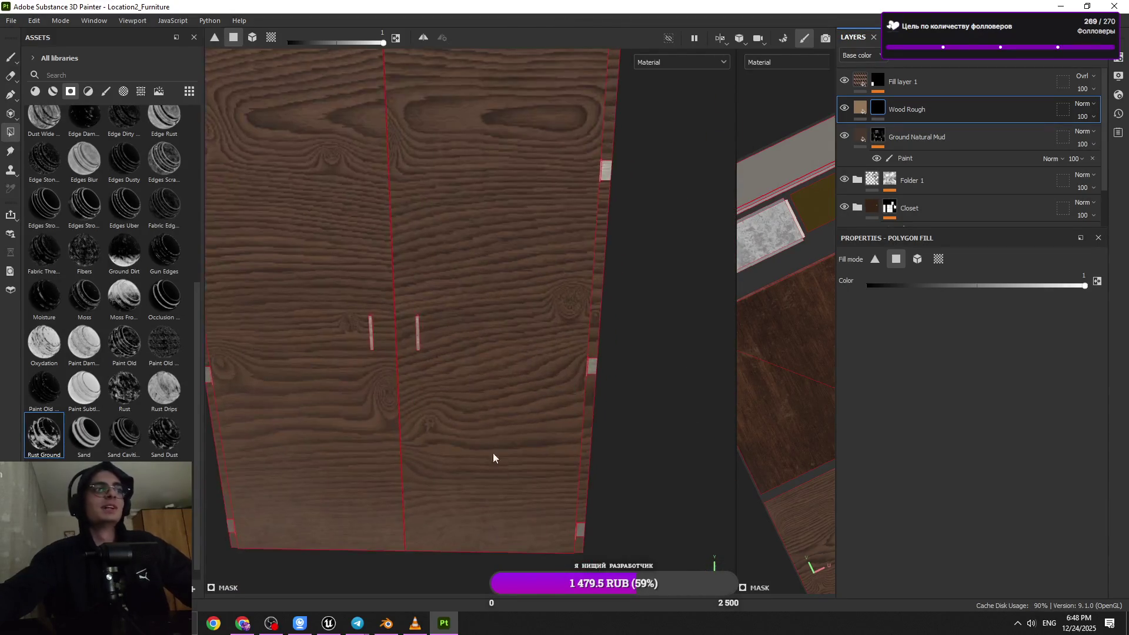
right_click_drag(489, 405, 468, 337, "alt")
left_click_drag(468, 337, 514, 253, "alt")
mouse_move(514, 253)
right_mouse_down("alt")
mouse_move(537, 305)
mouse_move(494, 78)
right_mouse_up("alt")
mouse_move(494, 78)
left_mouse_down("alt")
mouse_move(494, 376)
mouse_move(539, 343)
mouse_move(474, 378)
mouse_move(444, 350)
left_mouse_up("alt")
mouse_move(518, 281)
right_mouse_down("alt")
mouse_move(514, 312)
mouse_move(646, 366)
right_mouse_up("alt")
mouse_move(646, 366)
left_mouse_down("alt")
mouse_move(388, 340)
mouse_move(474, 358)
mouse_move(436, 398)
mouse_move(462, 479)
mouse_move(754, 250)
left_mouse_up("alt")
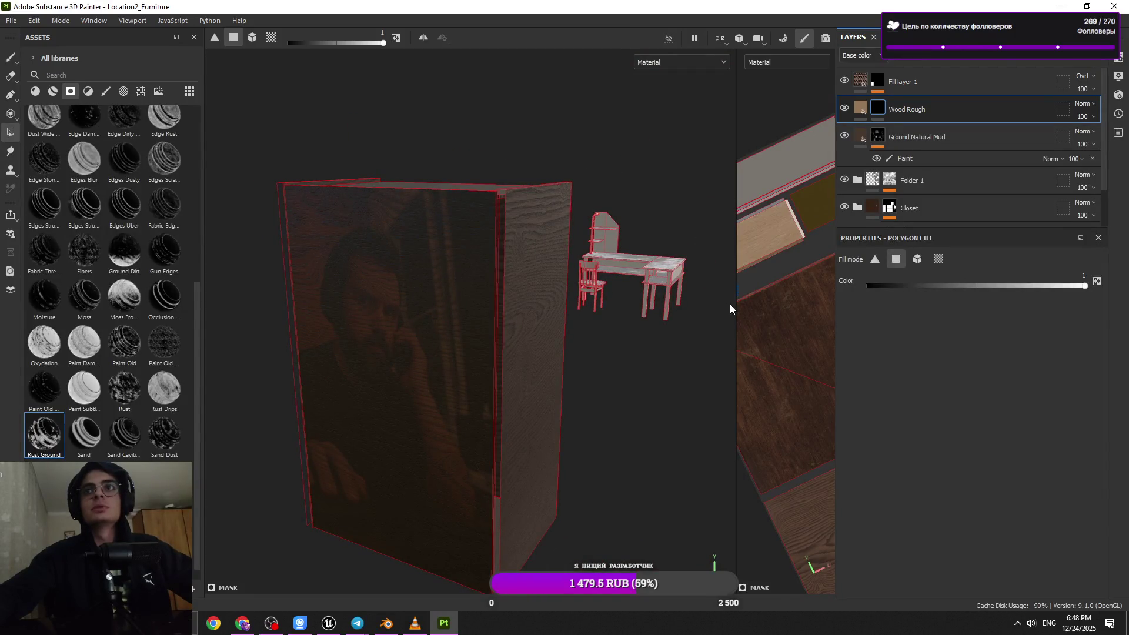
scroll(645, 356, "down", 3)
mouse_move(646, 356)
left_mouse_down("alt")
mouse_move(577, 306)
mouse_move(625, 373)
mouse_move(734, 386)
mouse_move(625, 348)
mouse_move(647, 388)
mouse_move(647, 318)
left_mouse_up("alt")
mouse_move(435, 277)
left_mouse_down("alt")
mouse_move(335, 259)
mouse_move(456, 363)
mouse_move(740, 378)
left_mouse_up("alt")
- Widen the 3D viewport to a frontal view of the cabinet, then minimize Painter
mouse_move(336, 389)
left_mouse_down("alt")
mouse_move(396, 387)
mouse_move(406, 327)
mouse_move(469, 316)
mouse_move(418, 451)
mouse_move(440, 429)
mouse_move(457, 376)
mouse_move(390, 259)
mouse_move(437, 174)
left_mouse_up("alt")
left_click_drag(515, 294, 330, 230, "alt")
mouse_move(330, 230)
right_mouse_down("alt")
mouse_move(361, 383)
mouse_move(489, 467)
mouse_move(417, 297)
right_mouse_up("alt")
middle_click_drag(417, 298, 411, 159, "alt")
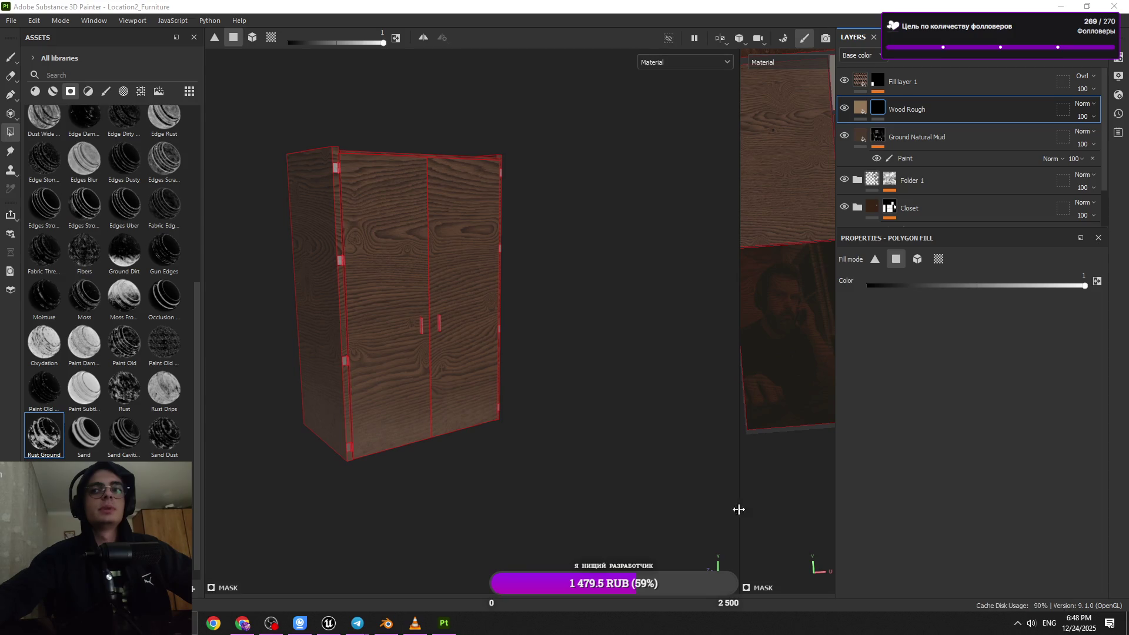
left_click_drag(518, 438, 485, 421, "alt")
left_click(1055, 5)
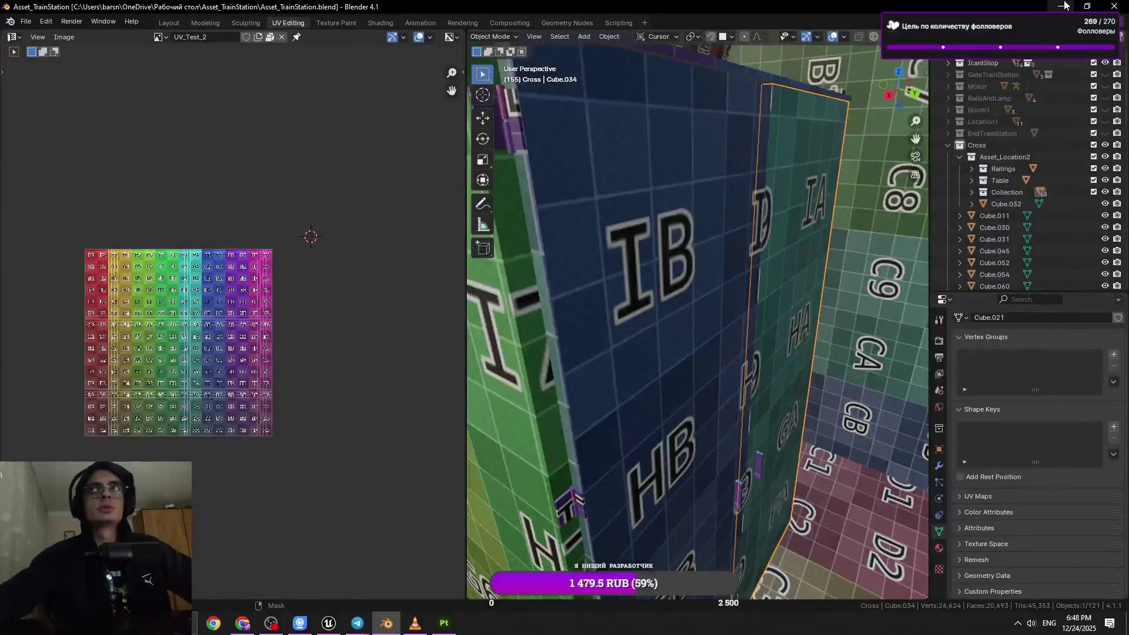
- Minimize Blender and the Telemost meeting window, returning to Substance Painter
left_click(1056, 5)
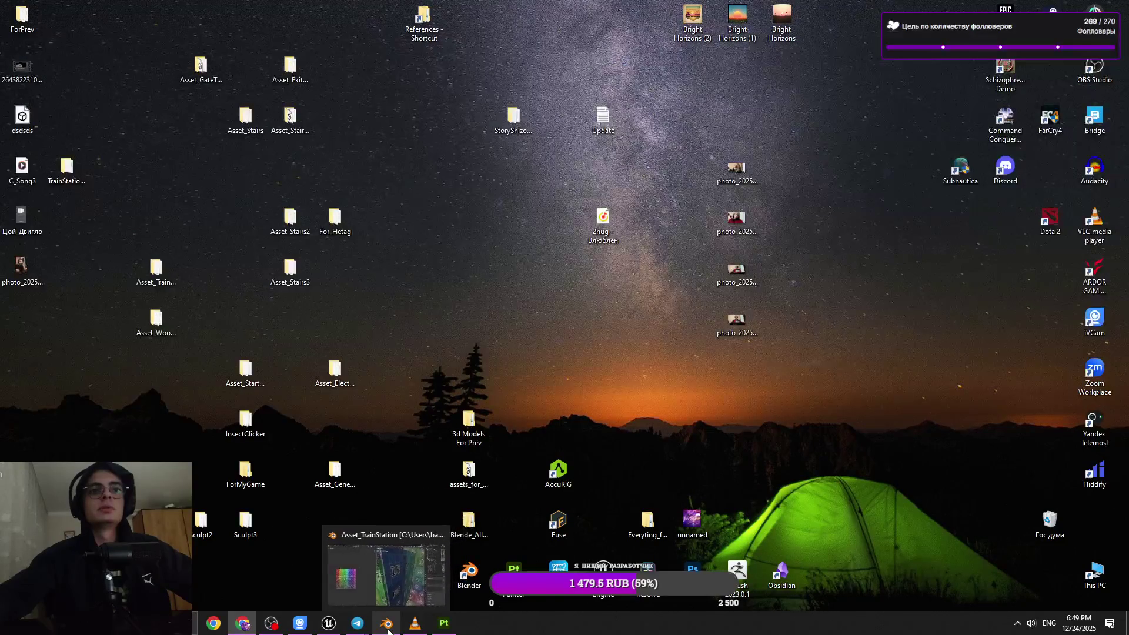
left_click(388, 631)
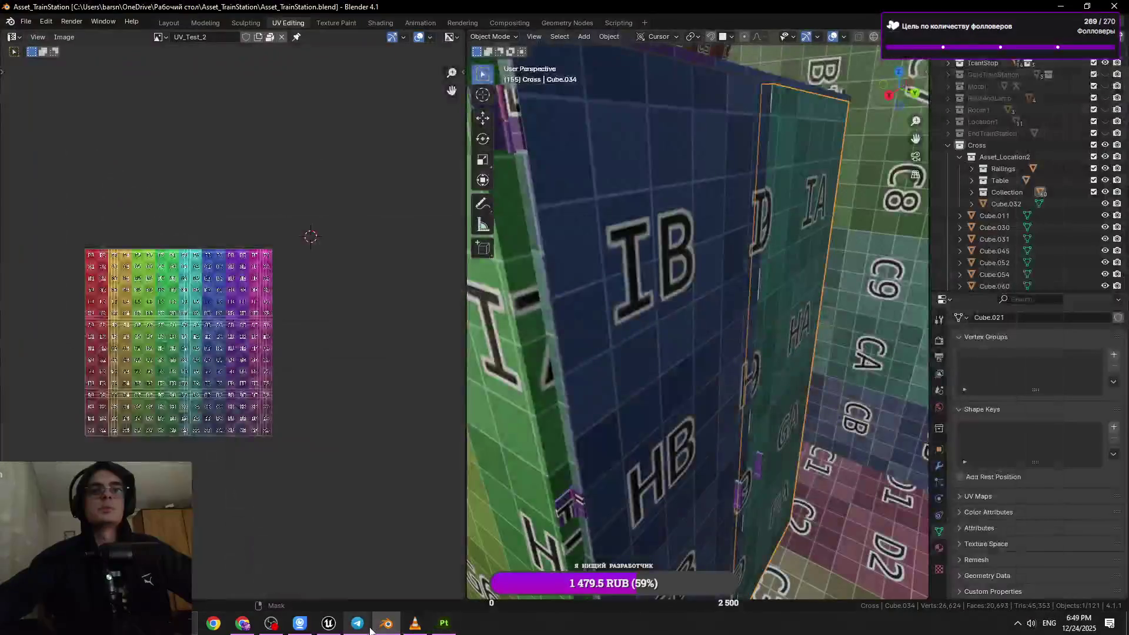
left_click(387, 631)
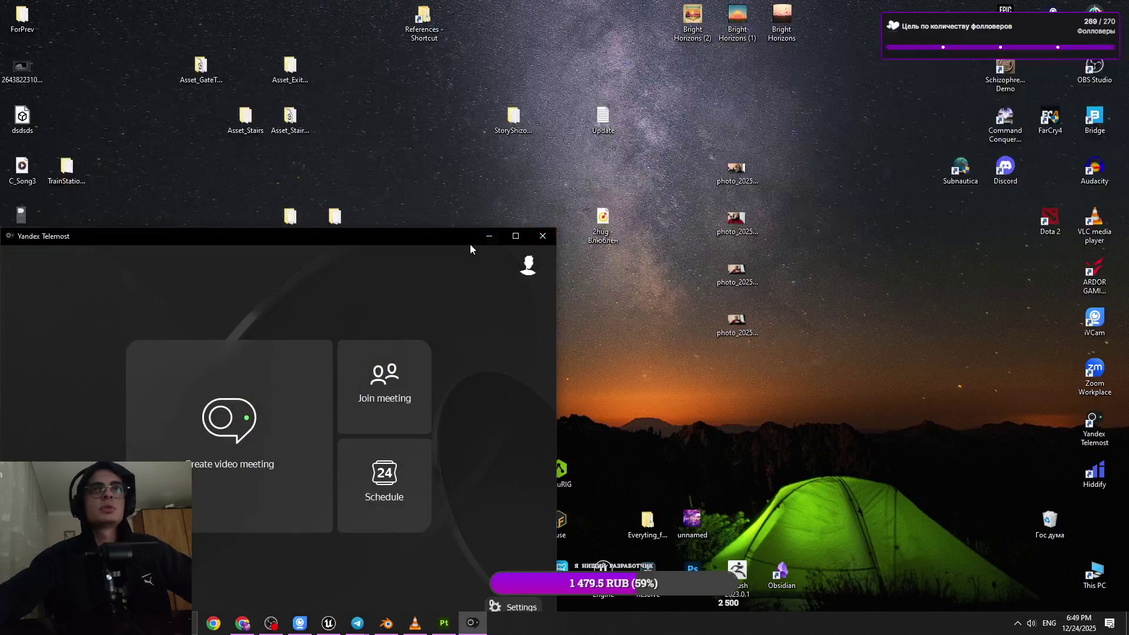
left_click(489, 236)
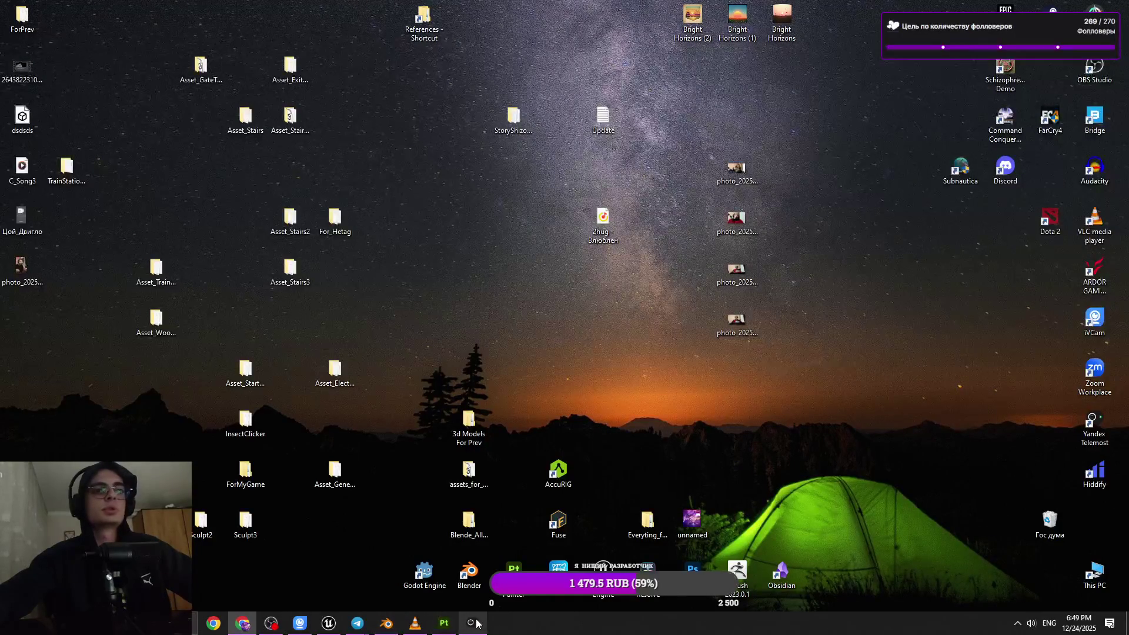
left_click(446, 631)
- Select Folder 1, frame the closet, and add Fill layer 2 above it, turning the wardrobe white
mouse_move(376, 391)
right_mouse_down("alt")
mouse_move(453, 370)
mouse_move(490, 405)
right_mouse_up("alt")
mouse_move(490, 406)
left_mouse_down("alt")
mouse_move(471, 474)
mouse_move(602, 279)
mouse_move(517, 292)
mouse_move(795, 160)
left_mouse_up("alt")
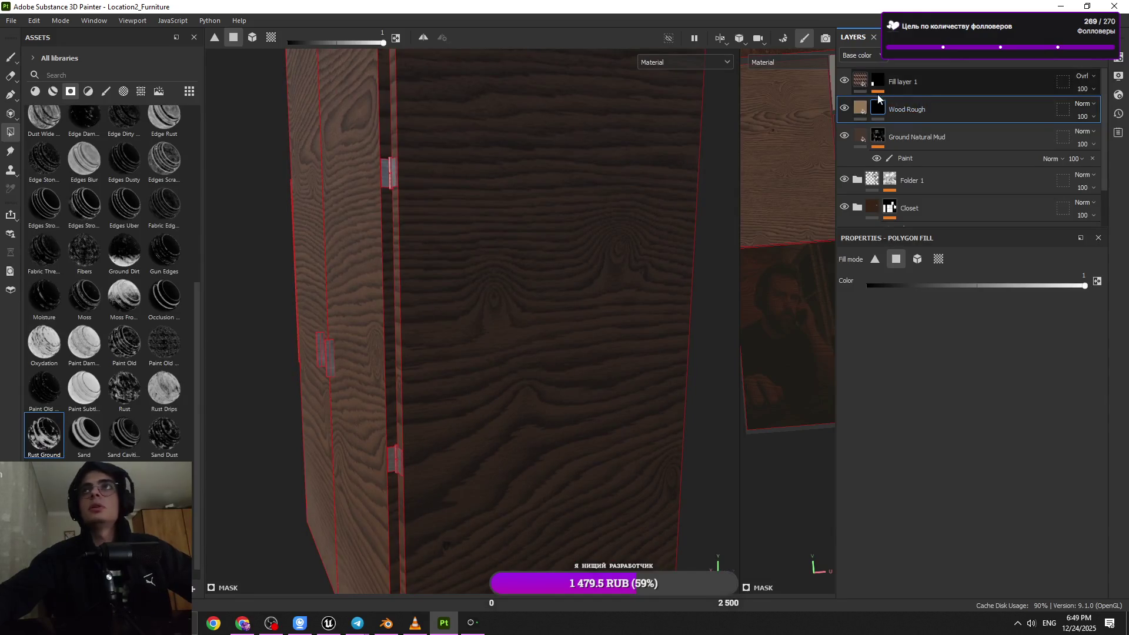
mouse_move(676, 235)
left_mouse_down("alt")
mouse_move(514, 305)
mouse_move(571, 316)
left_mouse_up("alt")
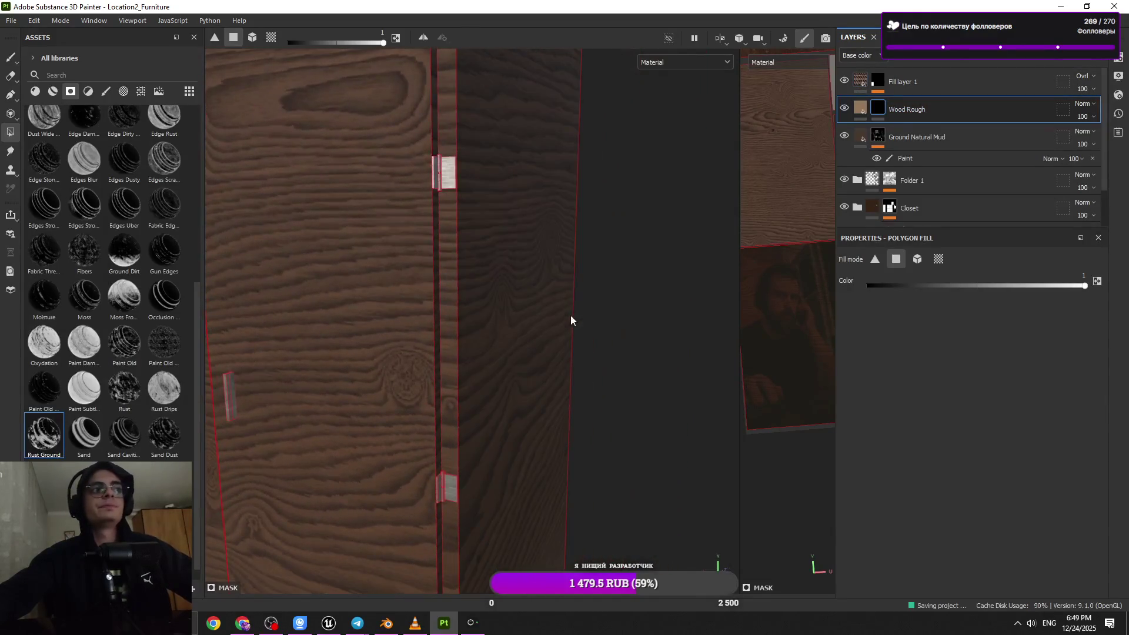
left_click(891, 183)
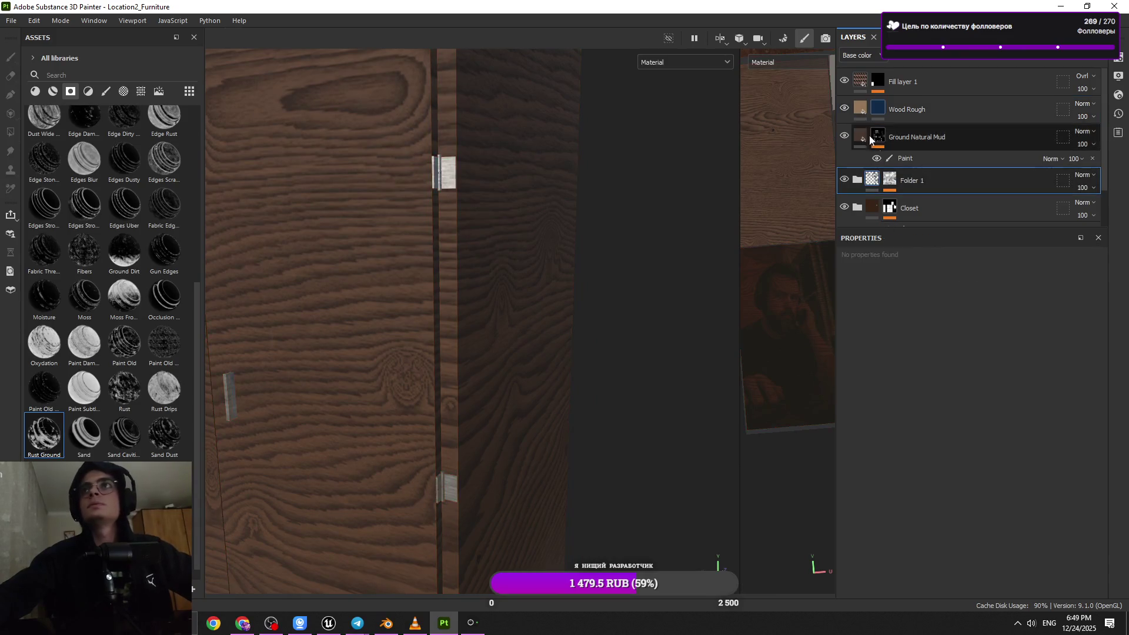
key("f")
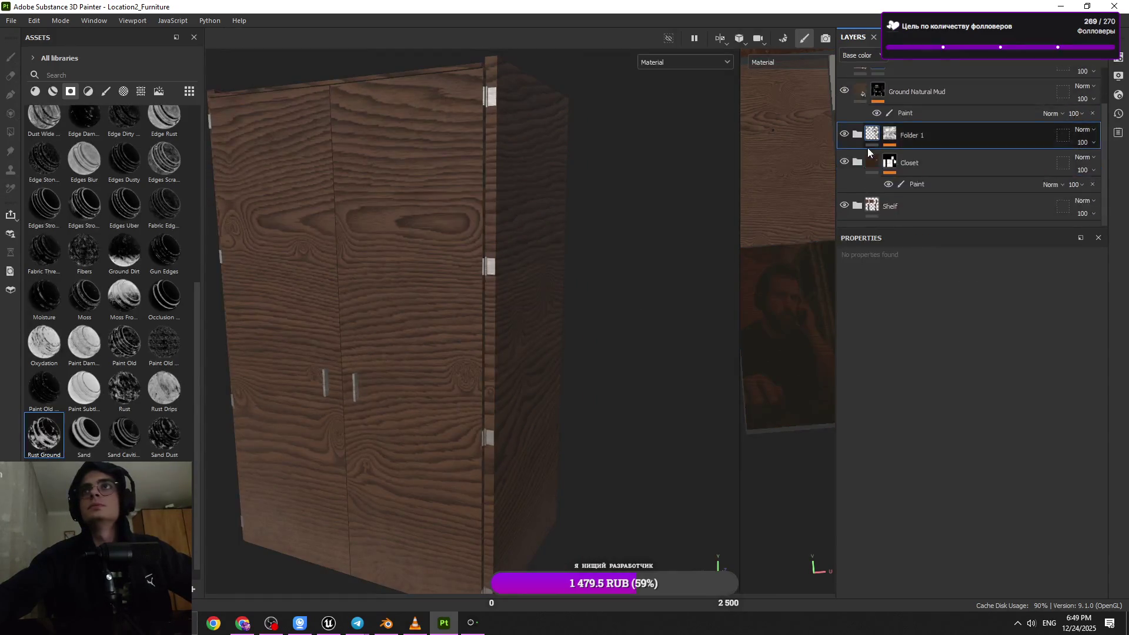
left_click(1042, 56)
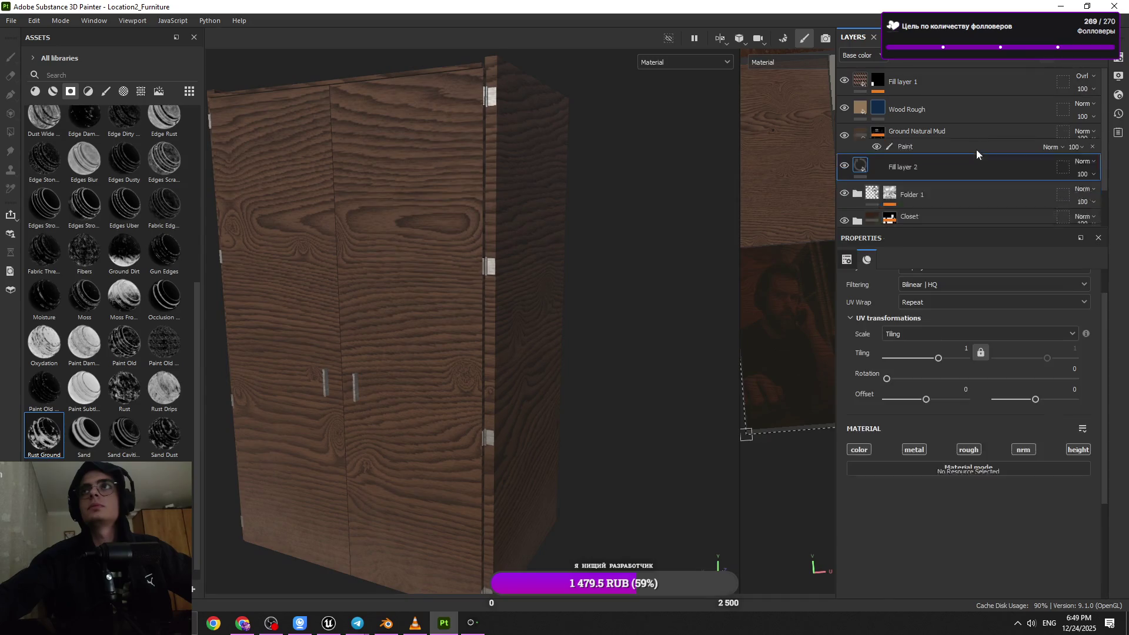
scroll(997, 369, "down", 5)
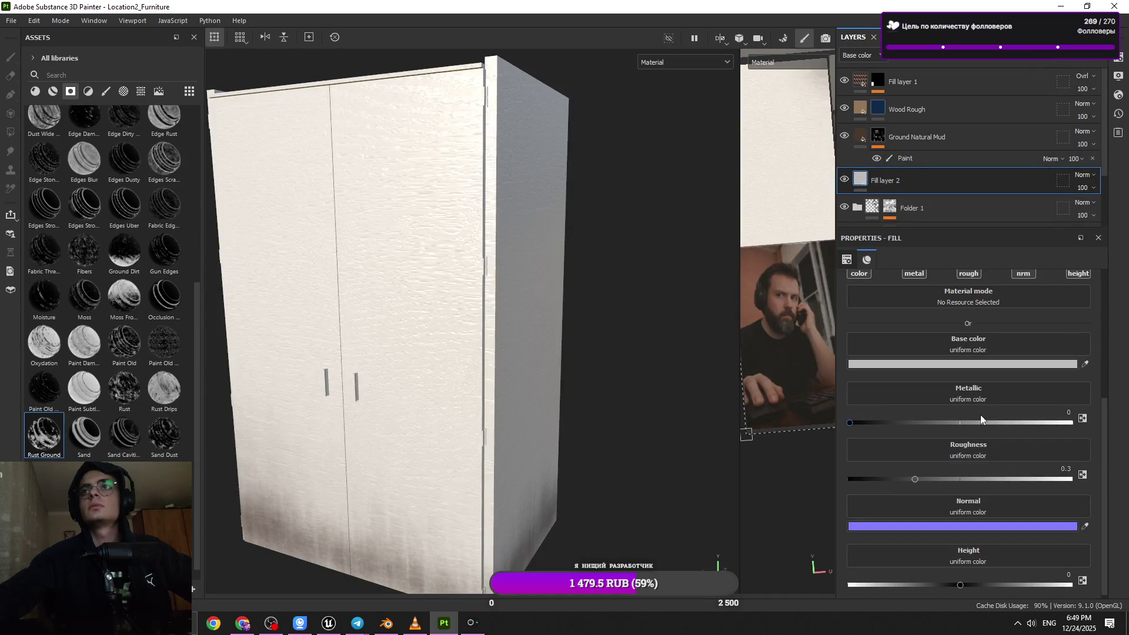
left_click_drag(740, 349, 708, 352)
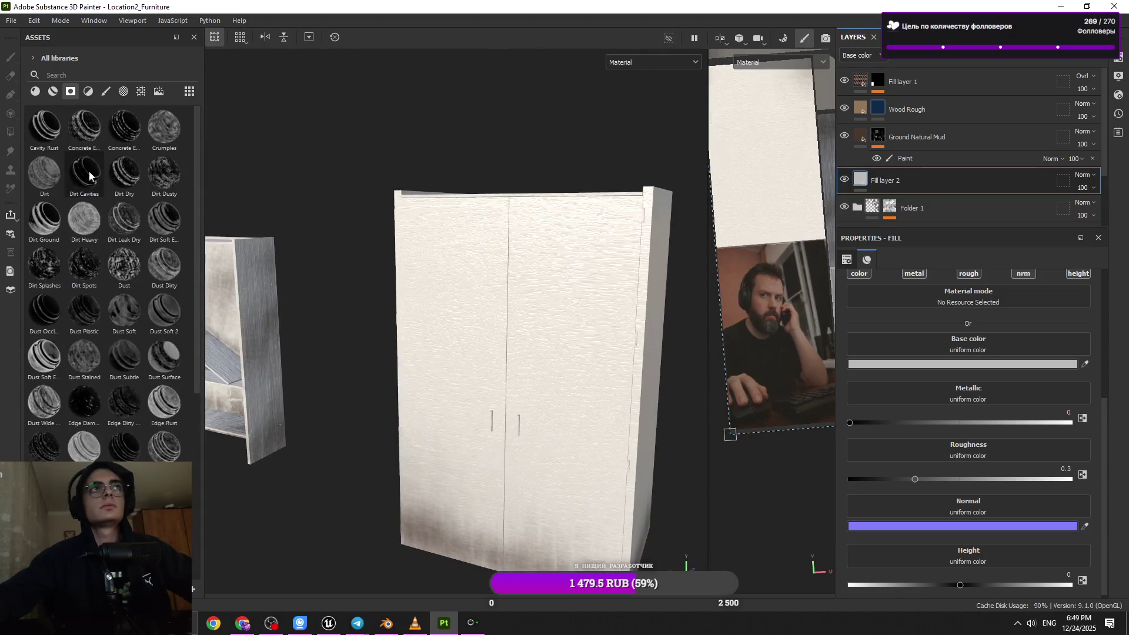
left_click(139, 91)
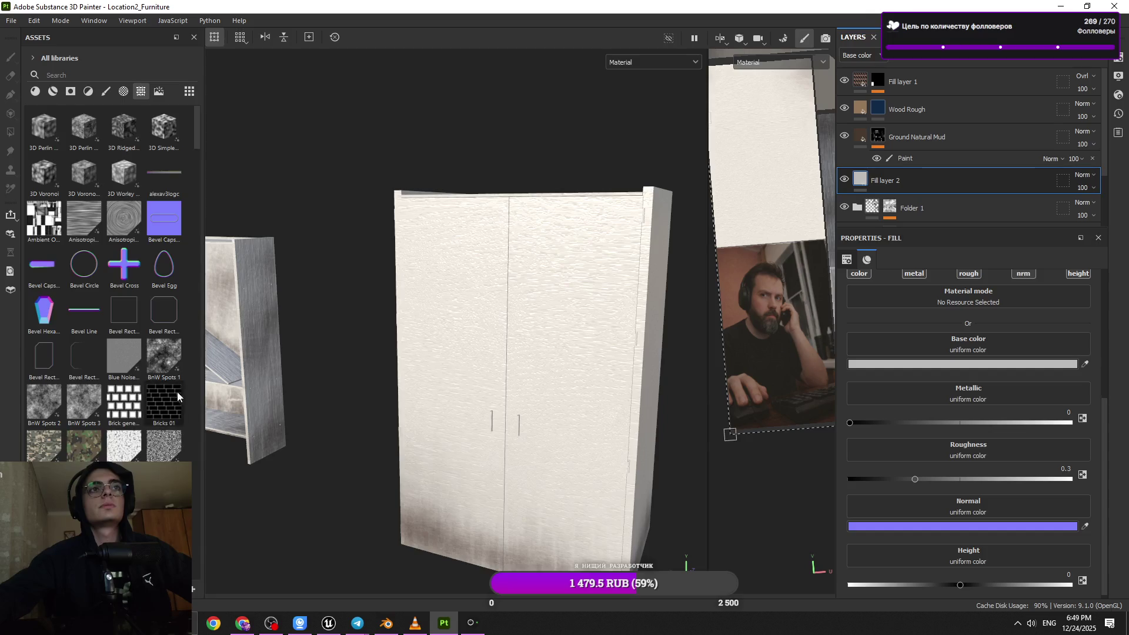
scroll(158, 412, "down", 10)
scroll(142, 376, "down", 10)
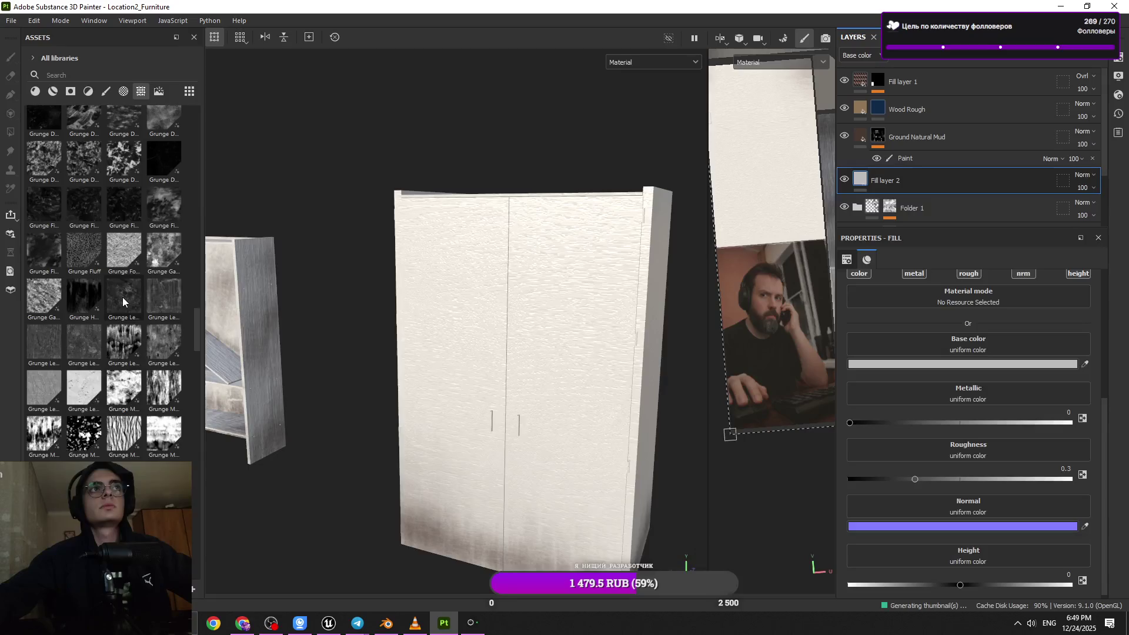
mouse_move(140, 400)
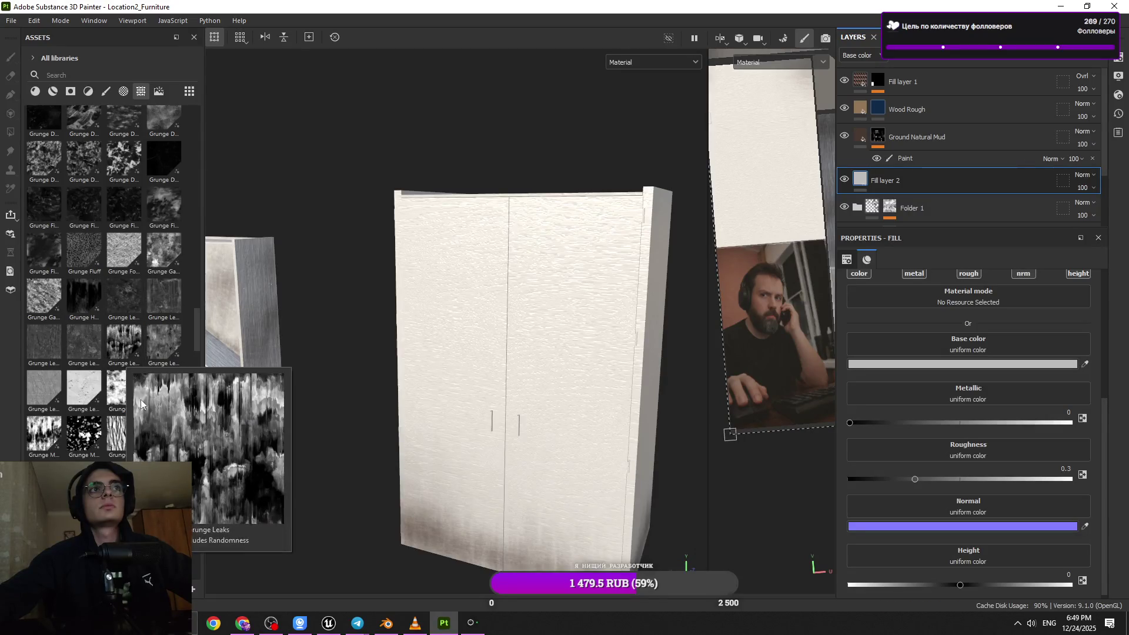
scroll(53, 435, "down", 3)
scroll(163, 260, "down", 8)
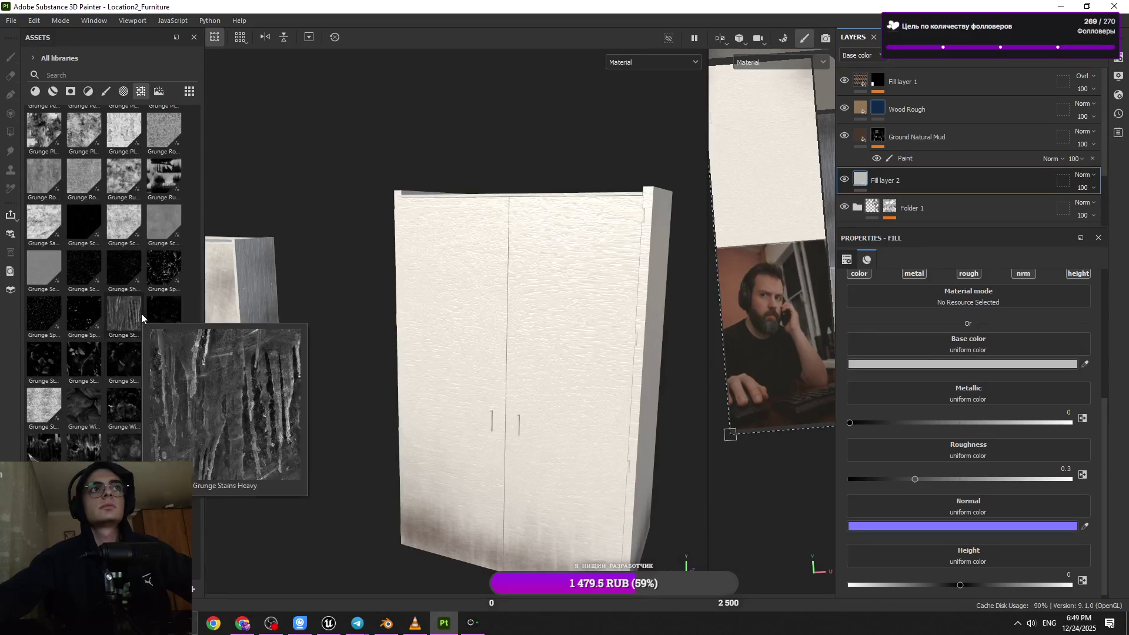
scroll(130, 395, "up", 3)
key("f")
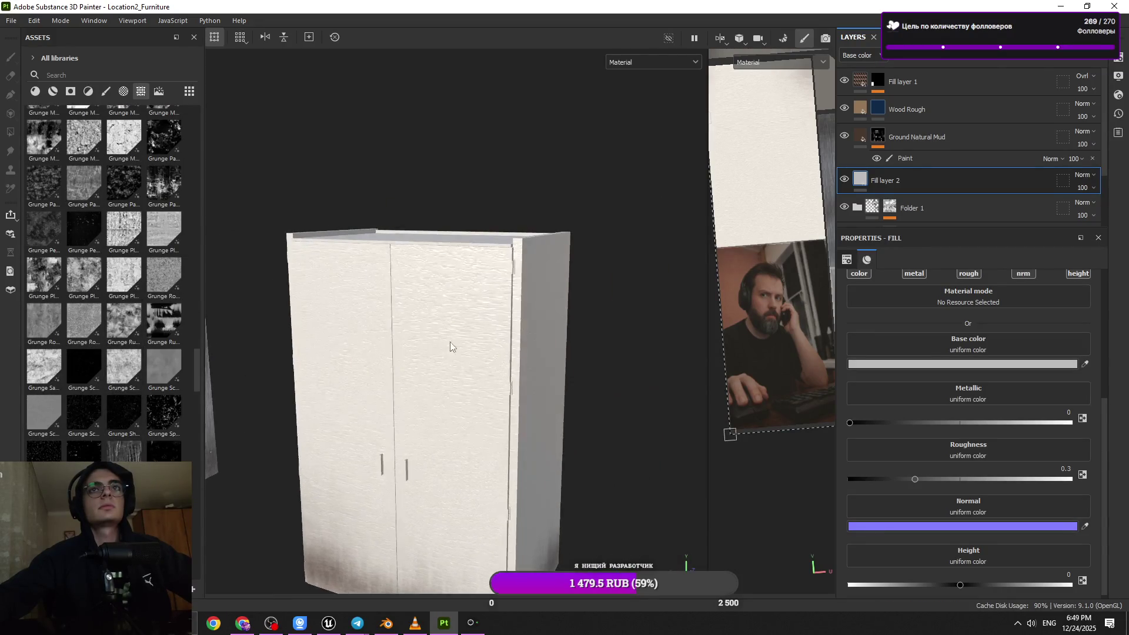
left_click(1014, 60)
left_click(1014, 73)
- Try a black mask on Fill layer 2, undo it, and toggle the layer's visibility
key("ctrl+z")
left_click(1014, 61)
left_click(1017, 85)
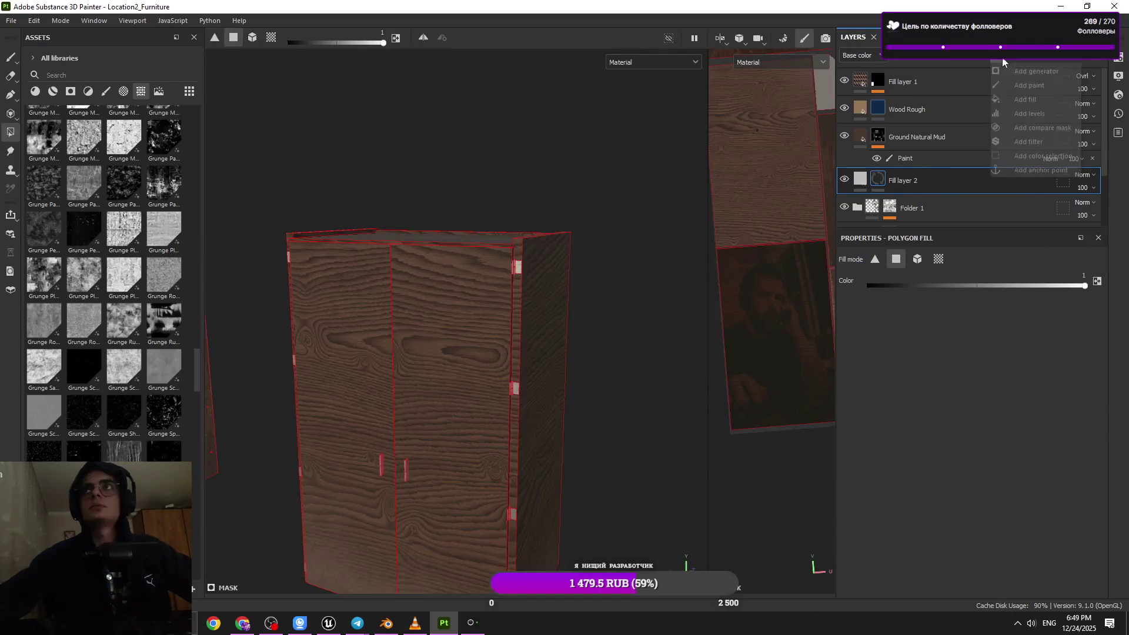
key("ctrl+z")
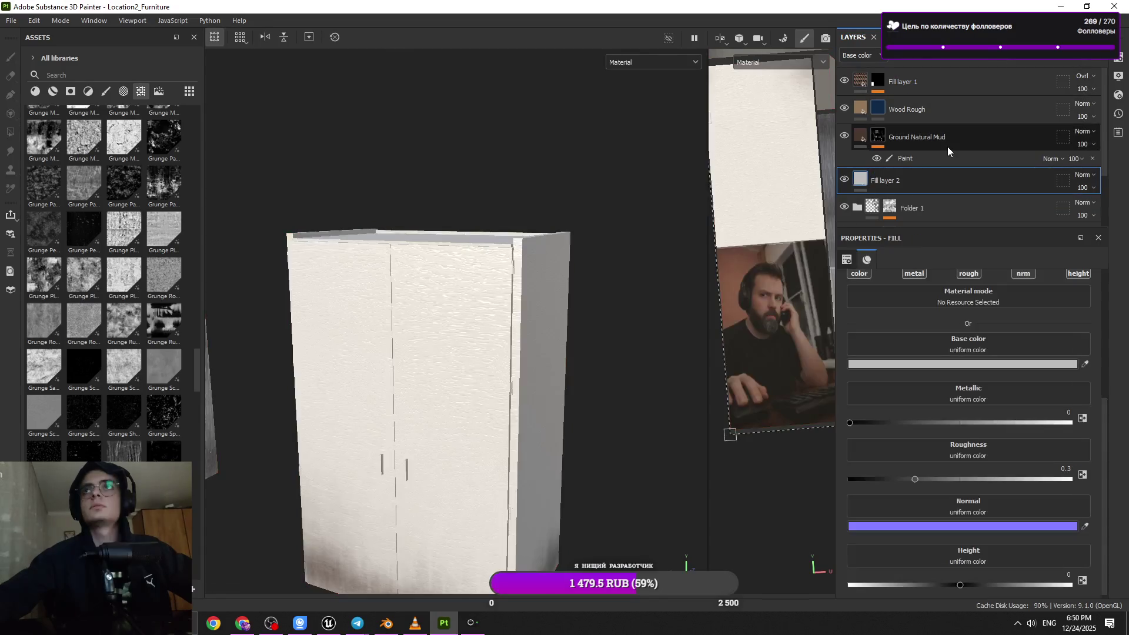
scroll(930, 199, "down", 2)
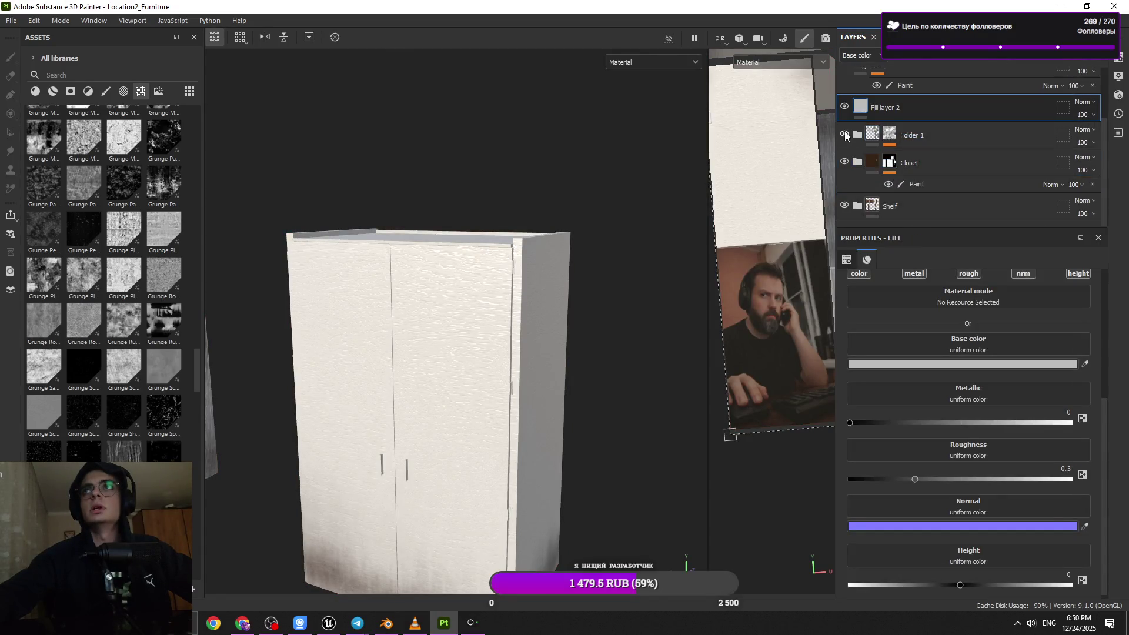
left_click(845, 106)
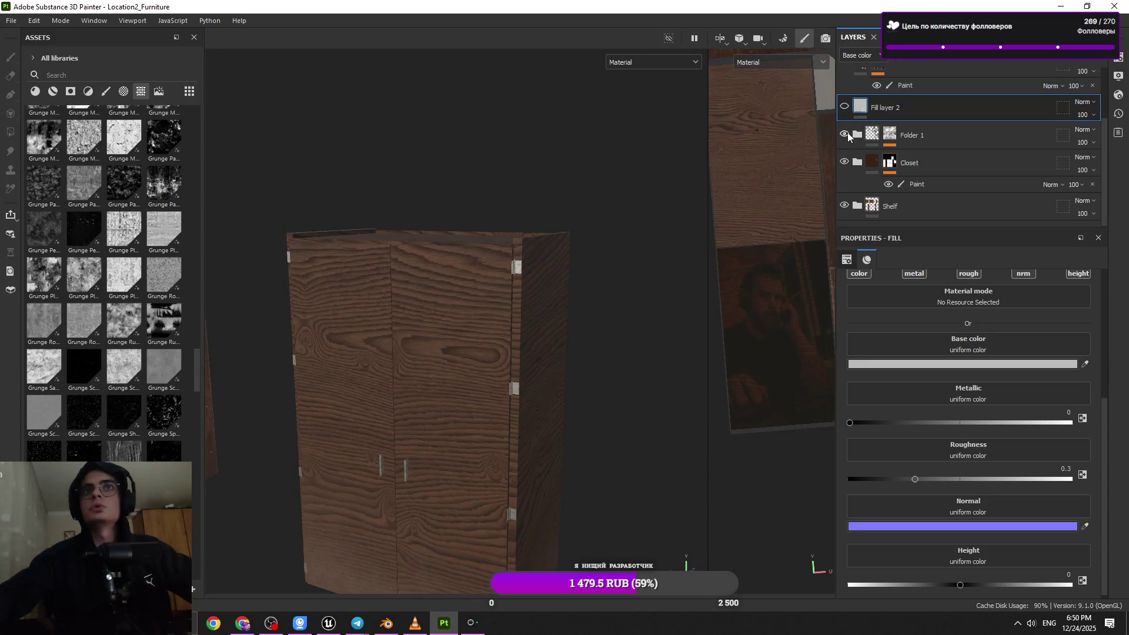
- Drag Fill layer 2 into the Closet folder directly above Wood Plain
scroll(906, 181, "down", 1)
scroll(905, 178, "up", 1)
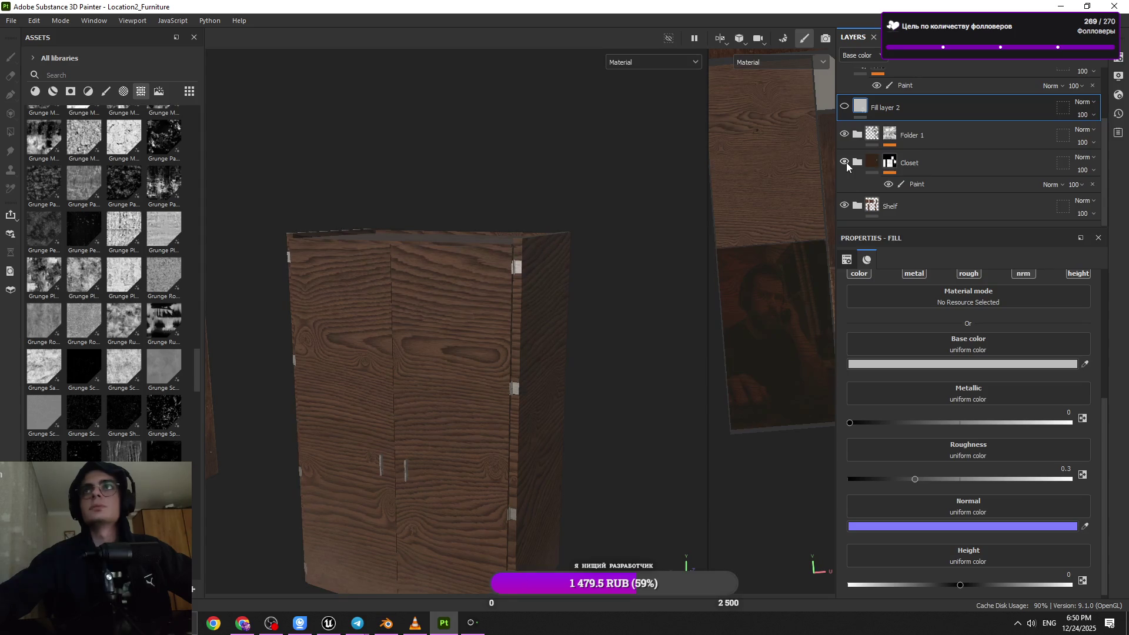
left_click_drag(944, 109, 931, 158)
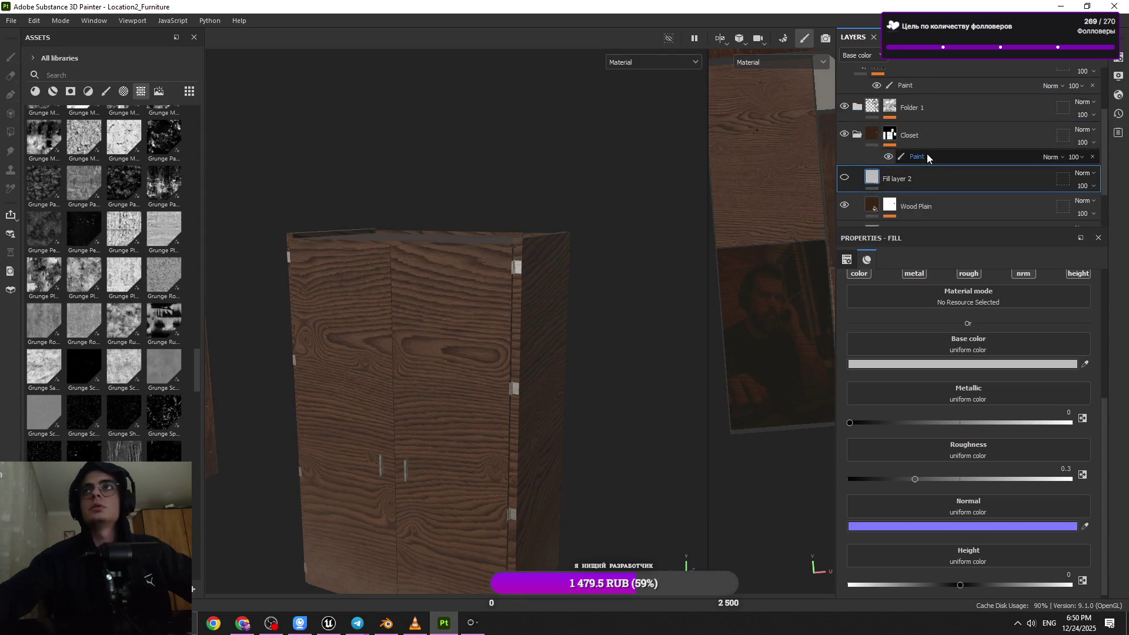
mouse_move(494, 381)
right_mouse_down("alt")
mouse_move(570, 456)
mouse_move(494, 282)
right_mouse_up("alt")
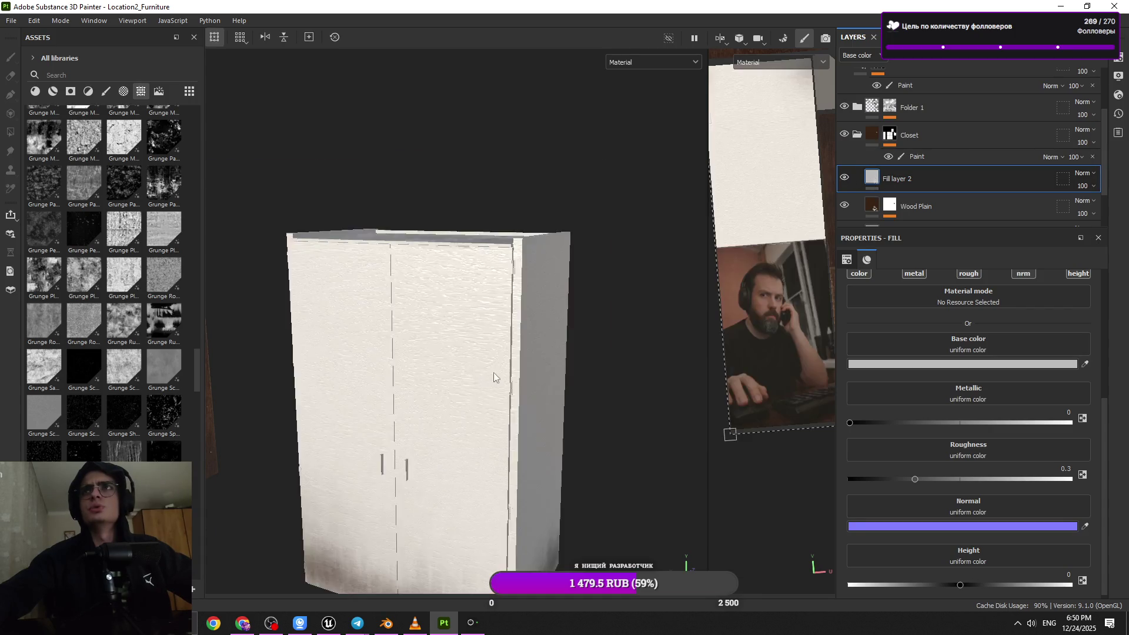
mouse_move(494, 282)
left_mouse_down("alt")
mouse_move(469, 292)
mouse_move(515, 444)
mouse_move(497, 347)
mouse_move(560, 395)
left_mouse_up("alt")
right_click_drag(560, 396, 578, 387, "alt")
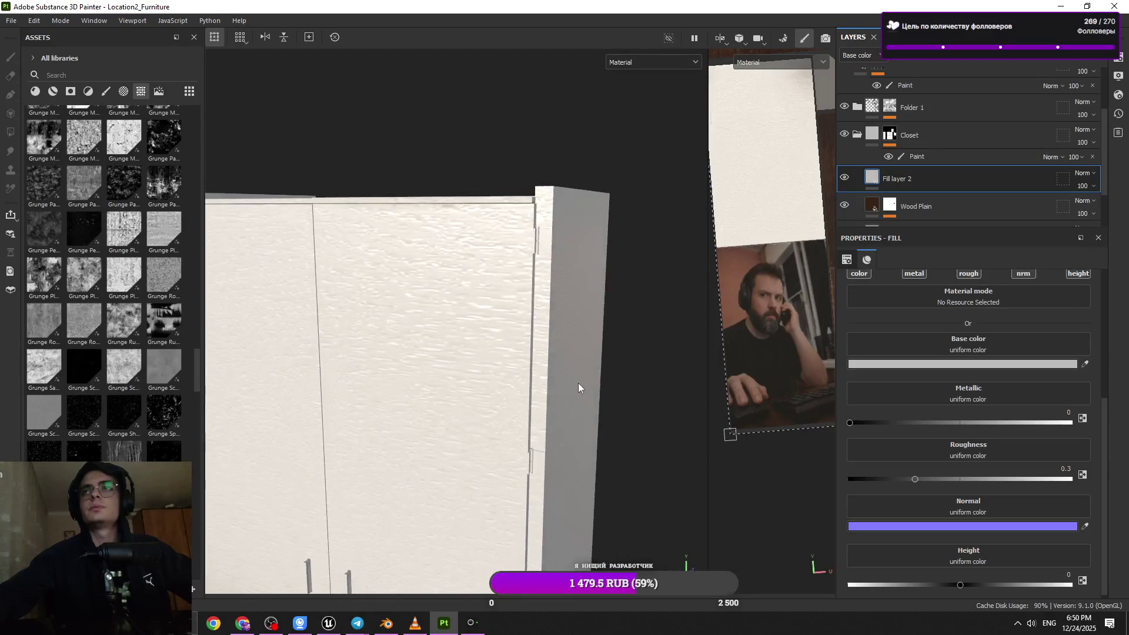
scroll(518, 394, "down", 3)
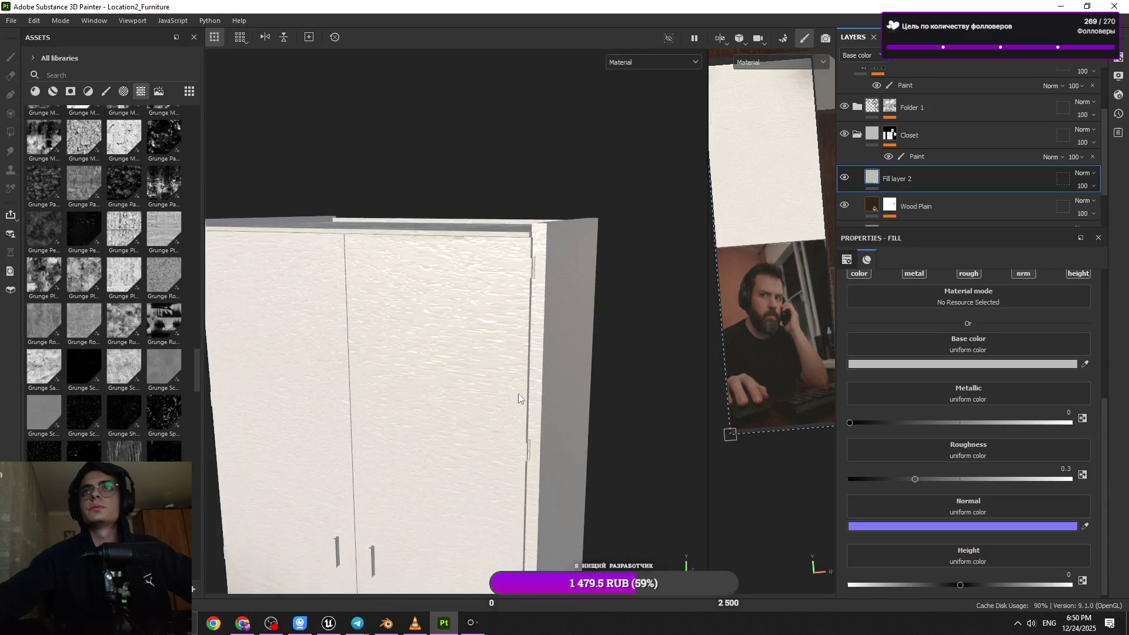
scroll(985, 451, "down", 1)
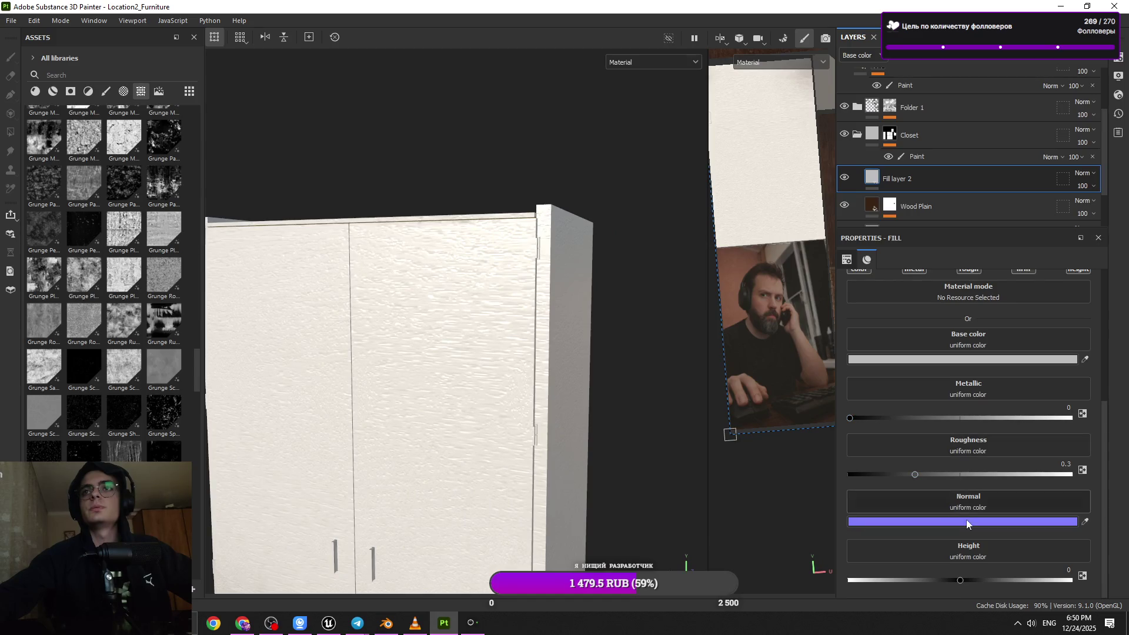
scroll(146, 254, "up", 5)
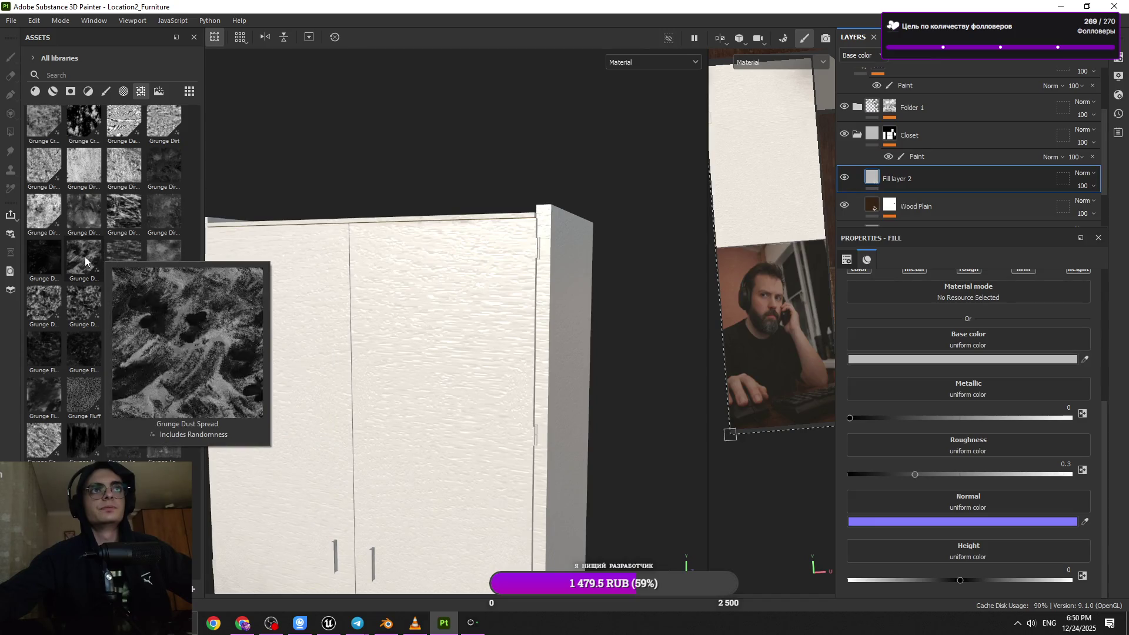
- Drop a grunge texture into Fill layer 2 and restrict it to the roughness channel
mouse_move(59, 258)
mouse_move(82, 259)
left_mouse_down()
mouse_move(471, 382)
mouse_move(958, 448)
mouse_move(1002, 389)
mouse_move(989, 380)
left_mouse_up()
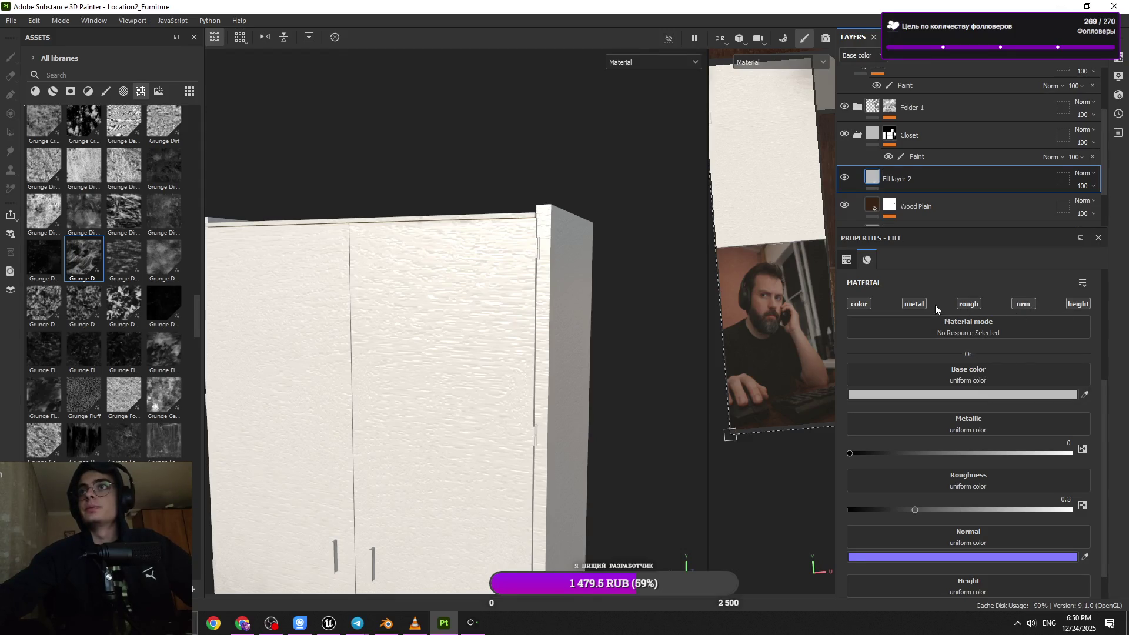
left_click(974, 305)
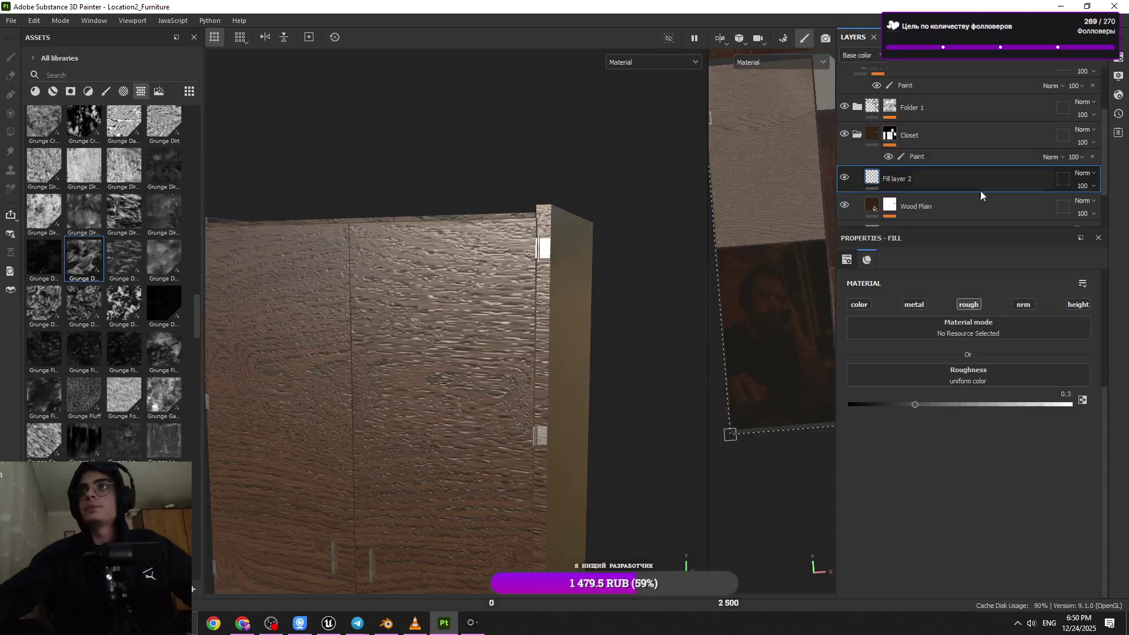
- Give Fill layer 2 a black mask with a fill effect using Grunge Plaster Faded
left_click(1016, 59)
left_click(1012, 76)
left_click(993, 60)
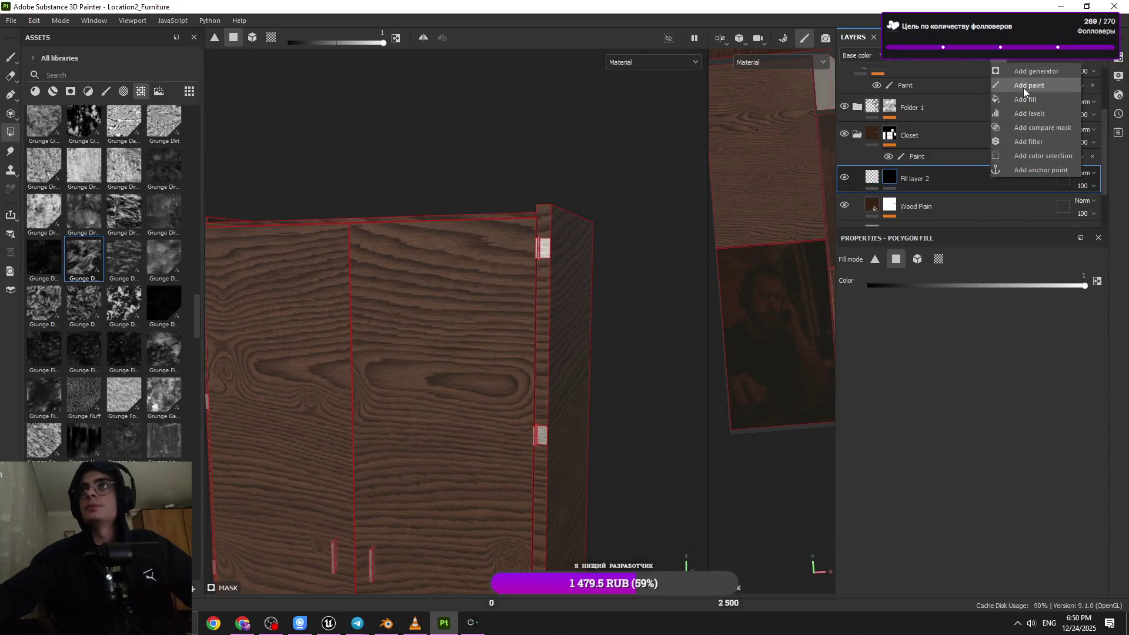
left_click(1023, 87)
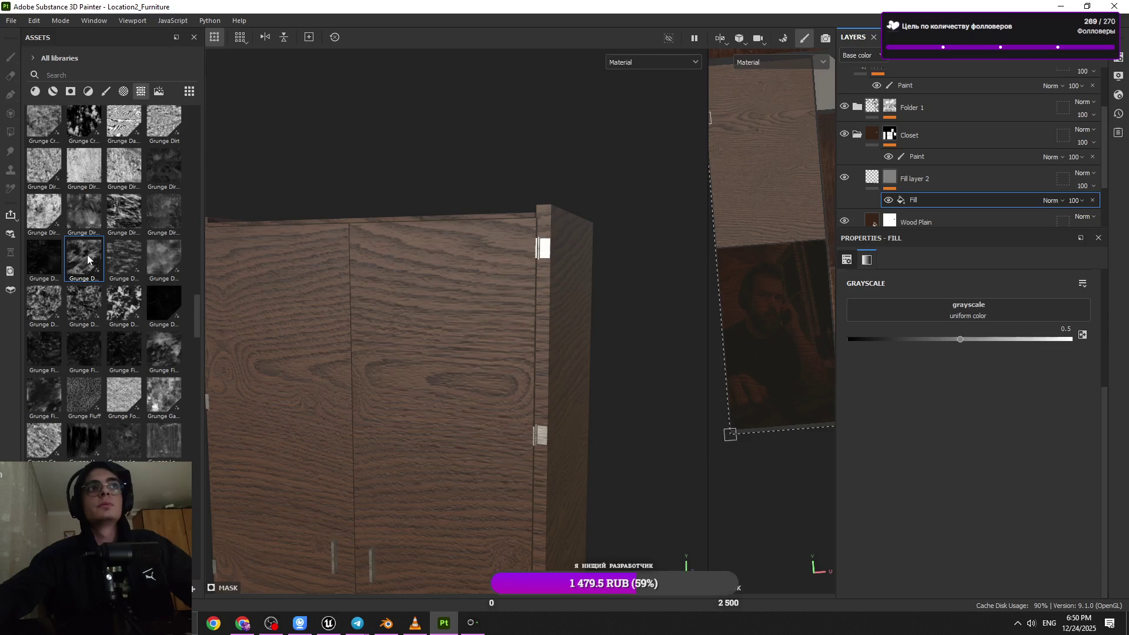
scroll(111, 377, "down", 5)
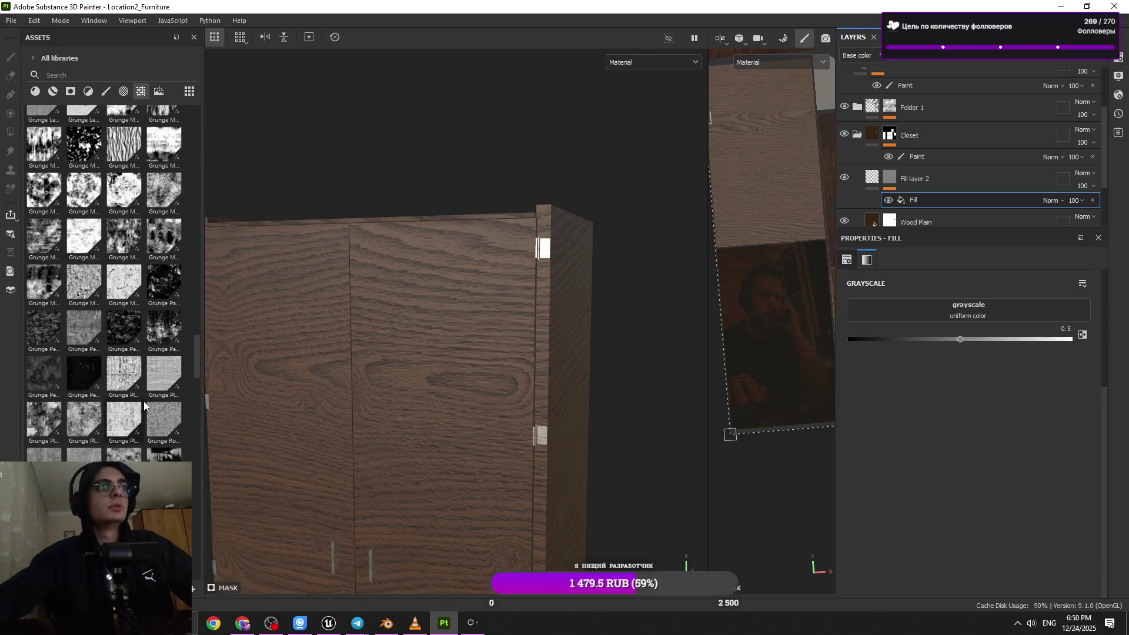
mouse_move(159, 278)
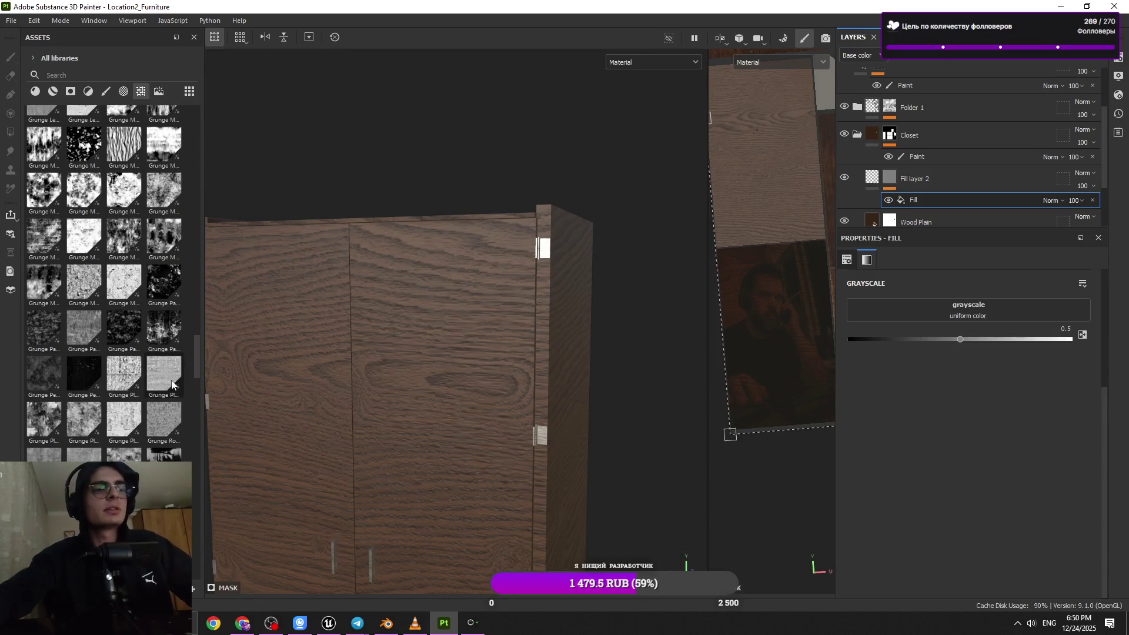
scroll(160, 391, "down", 3)
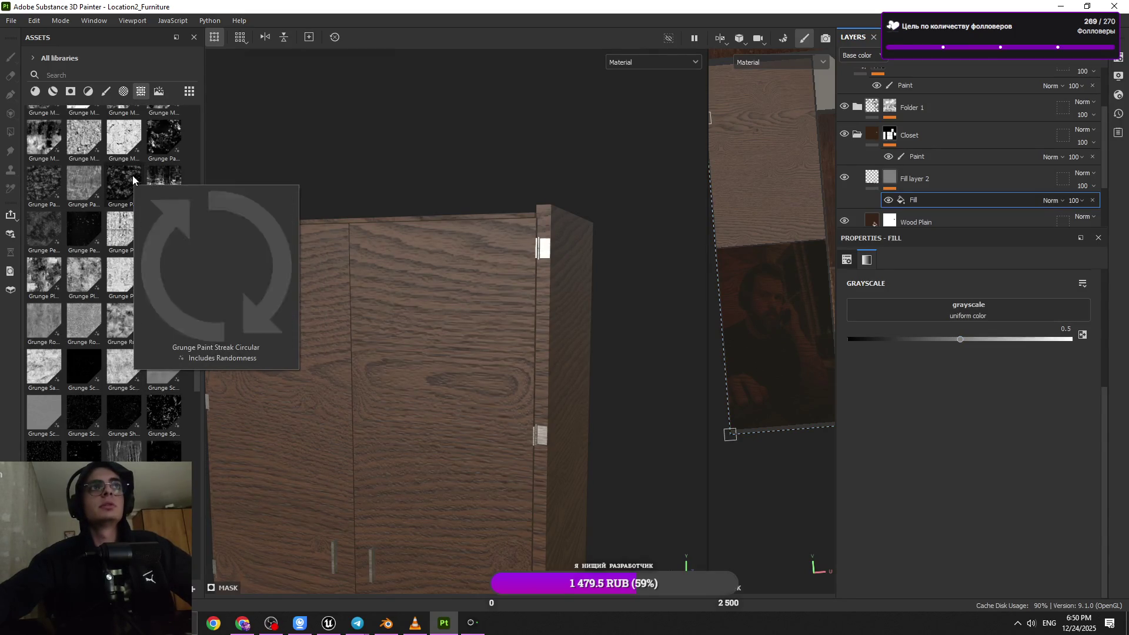
mouse_move(49, 195)
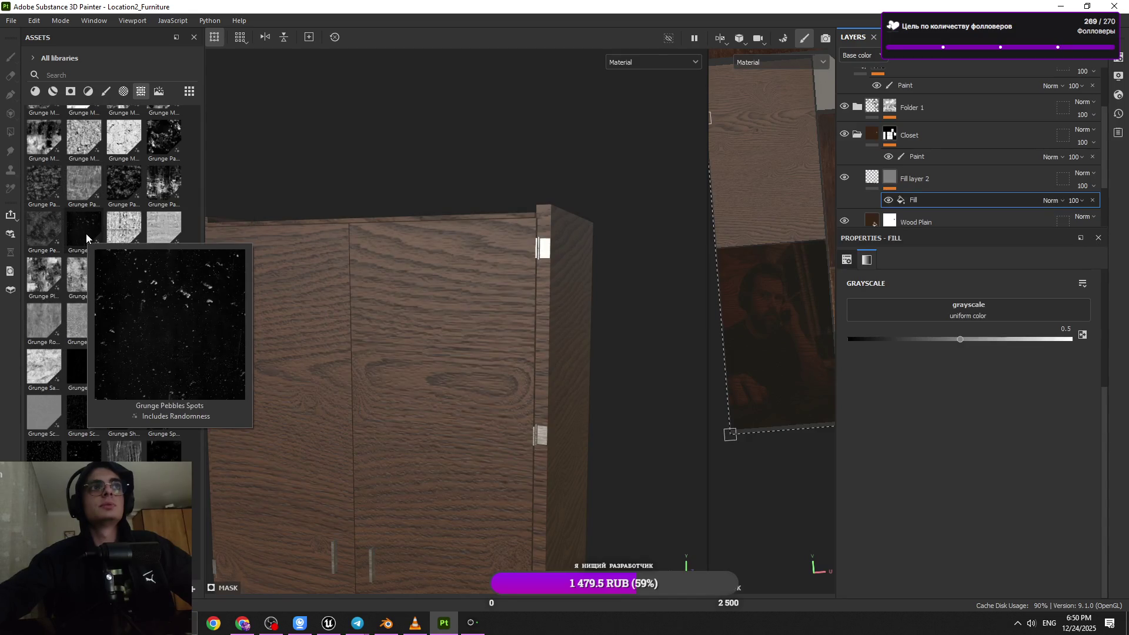
mouse_move(42, 287)
left_mouse_down()
mouse_move(200, 329)
mouse_move(994, 340)
mouse_move(970, 312)
left_mouse_up()
mouse_move(577, 350)
left_mouse_down("alt")
mouse_move(519, 343)
mouse_move(444, 355)
mouse_move(541, 340)
mouse_move(511, 335)
mouse_move(527, 355)
left_mouse_up("alt")
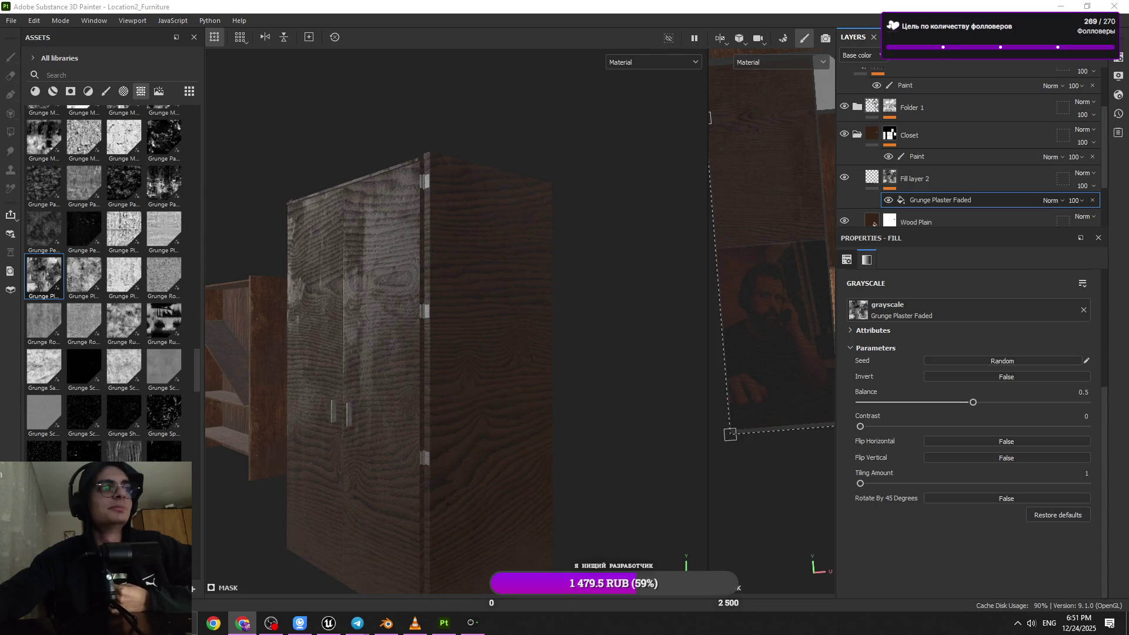
left_click(534, 328)
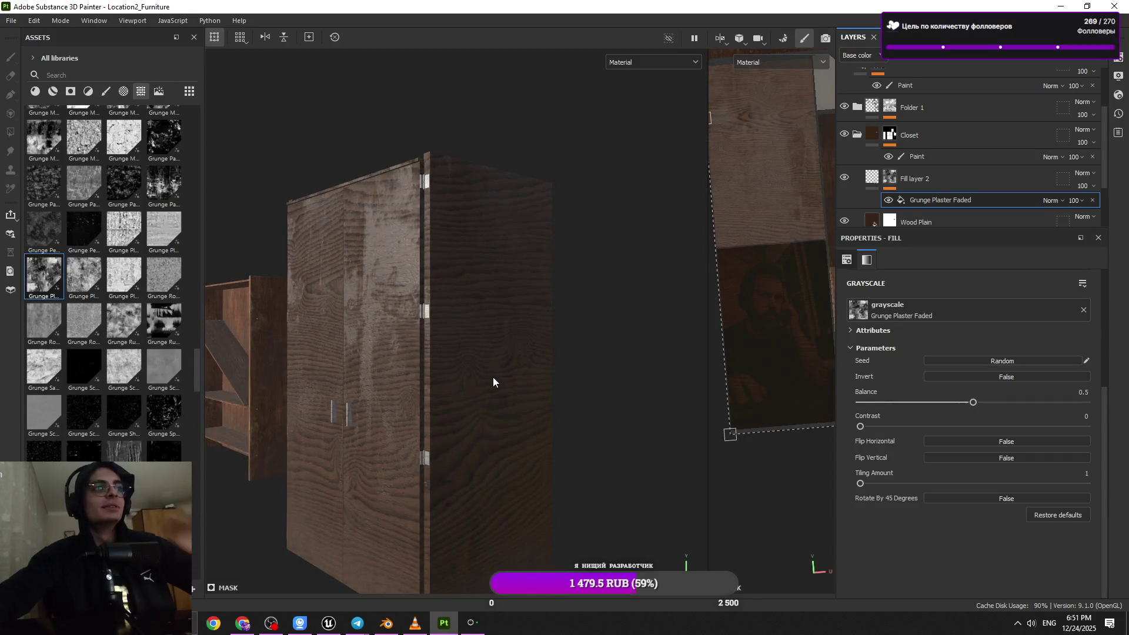
- Try a 0.21 mask balance, then set Fill layer 2's roughness to about 0.62
mouse_move(442, 392)
left_mouse_down("alt")
mouse_move(456, 368)
mouse_move(520, 397)
mouse_move(622, 290)
mouse_move(587, 345)
mouse_move(791, 319)
left_mouse_up("alt")
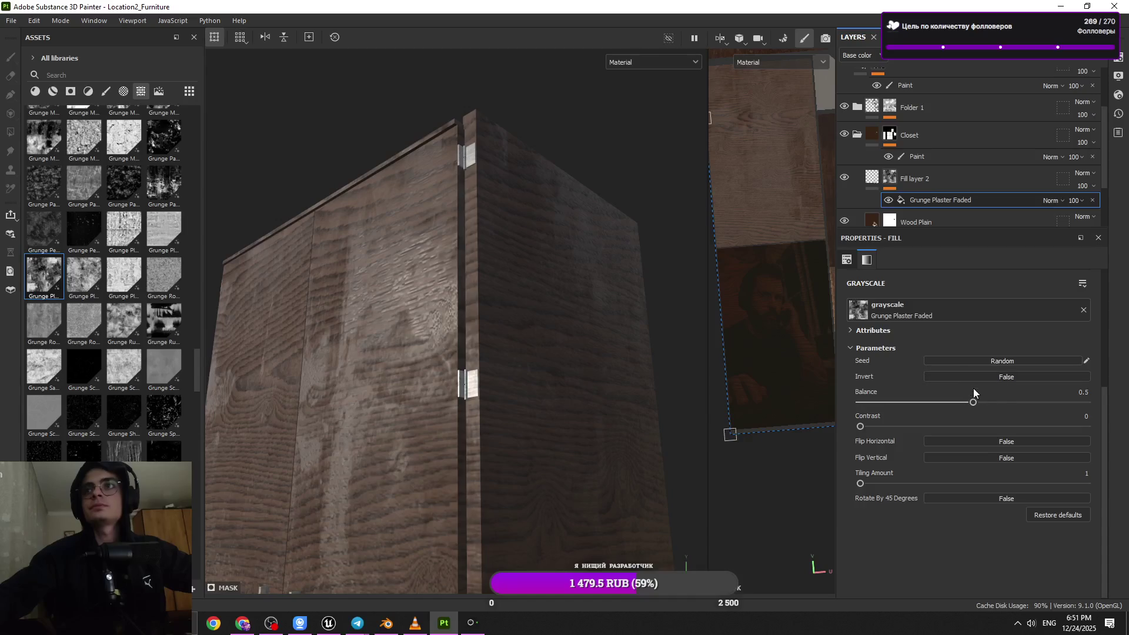
left_click_drag(973, 402, 909, 402)
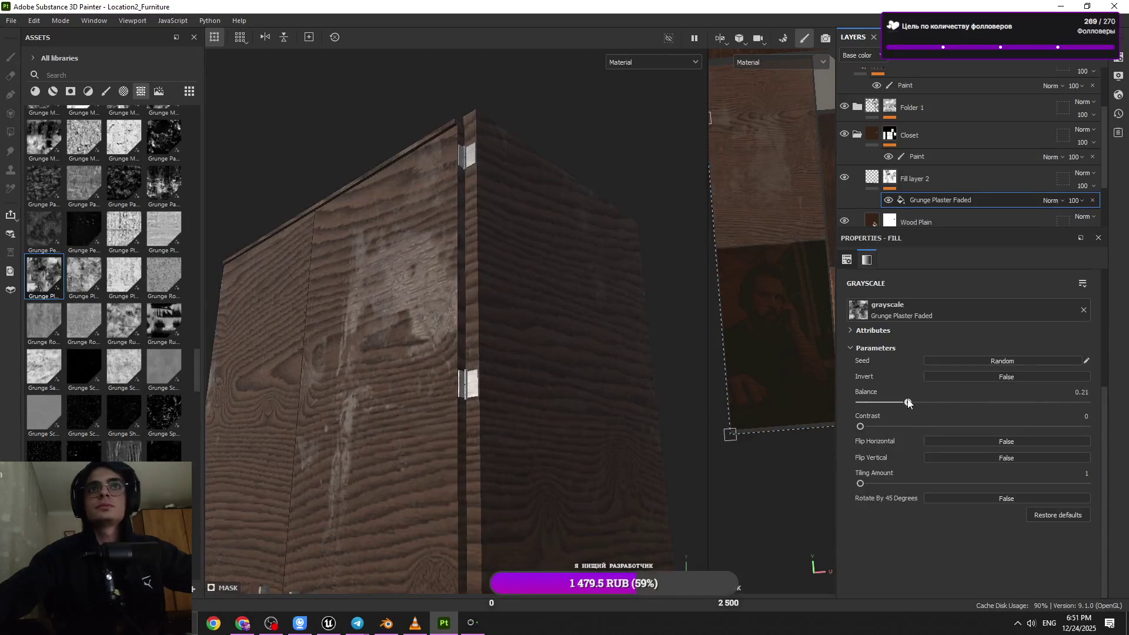
key("ctrl+z")
left_click(888, 178)
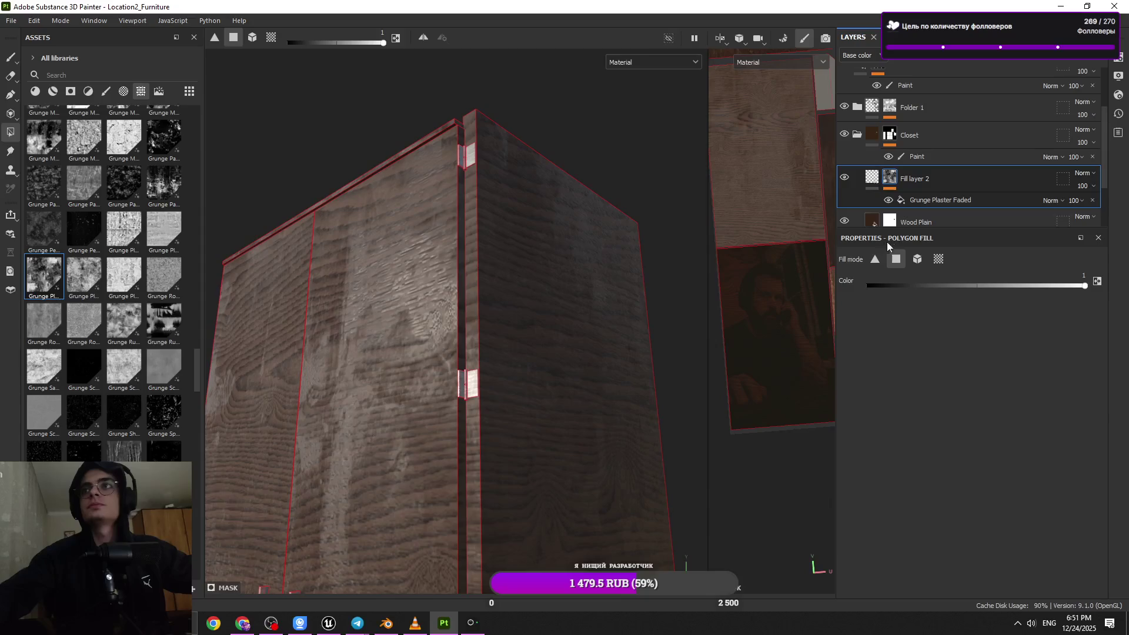
left_click_drag(1011, 405, 1030, 407)
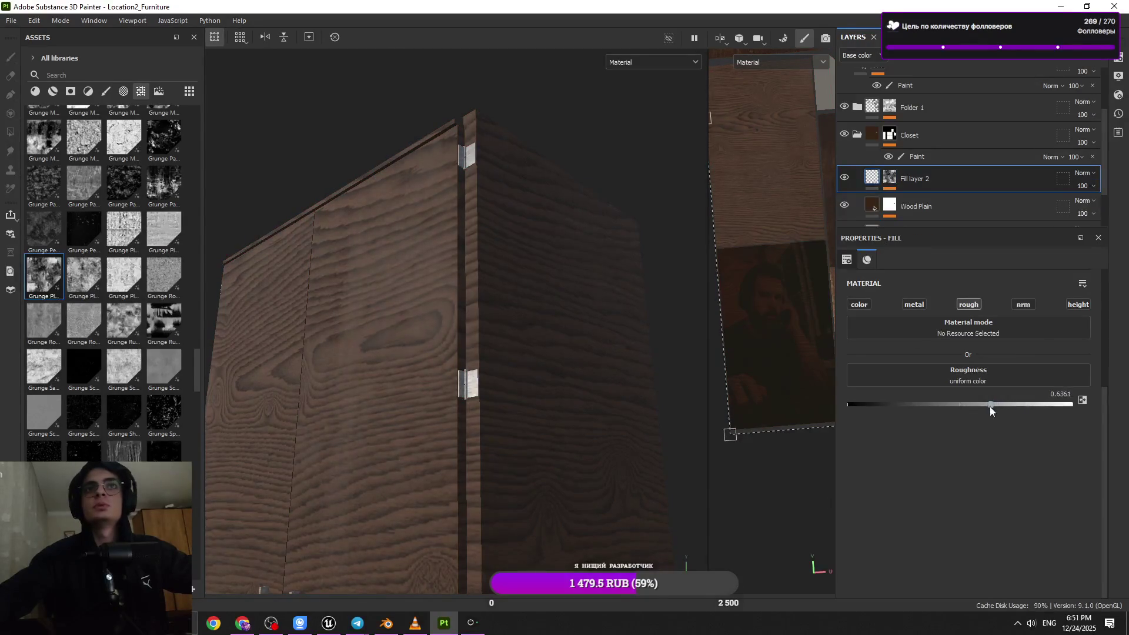
mouse_move(588, 265)
left_mouse_down("alt")
mouse_move(500, 147)
mouse_move(486, 76)
mouse_move(504, 257)
mouse_move(641, 241)
mouse_move(537, 308)
mouse_move(573, 307)
mouse_move(502, 290)
mouse_move(490, 254)
mouse_move(630, 288)
left_mouse_up("alt")
scroll(874, 208, "up", 3)
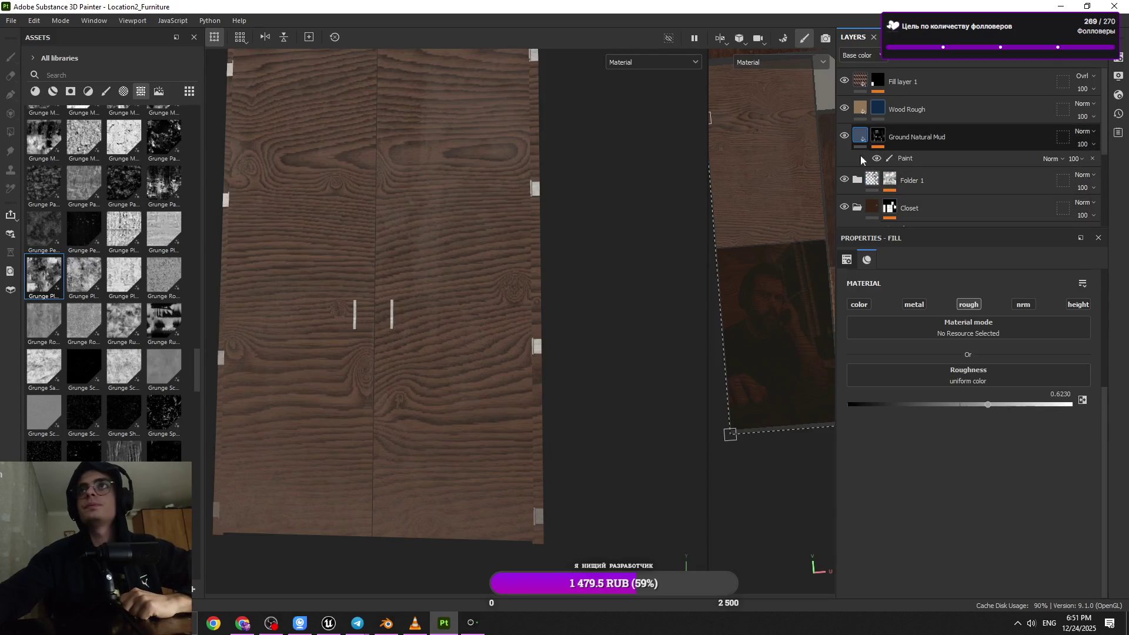
- Inspect the Ground Natural Mud layer's parameters while orbiting around the wardrobe doors
left_click(868, 138)
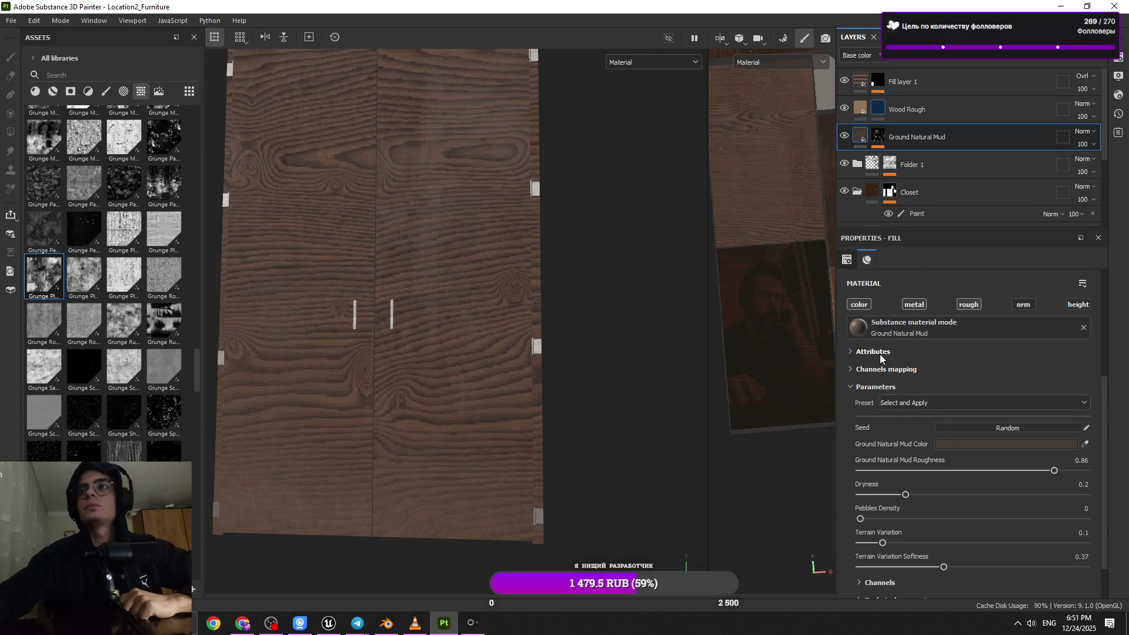
mouse_move(518, 450)
left_mouse_down("alt")
mouse_move(396, 456)
mouse_move(495, 403)
mouse_move(507, 361)
mouse_move(459, 456)
mouse_move(436, 168)
mouse_move(433, 272)
mouse_move(529, 312)
mouse_move(598, 235)
mouse_move(504, 294)
mouse_move(575, 305)
mouse_move(494, 270)
mouse_move(506, 300)
mouse_move(310, 325)
mouse_move(233, 274)
mouse_move(587, 328)
mouse_move(378, 212)
mouse_move(520, 416)
left_mouse_up("alt")
mouse_move(519, 416)
right_mouse_down("alt")
mouse_move(464, 407)
mouse_move(486, 414)
right_mouse_up("alt")
mouse_move(487, 413)
left_mouse_down("alt")
mouse_move(436, 373)
mouse_move(530, 379)
left_mouse_up("alt")
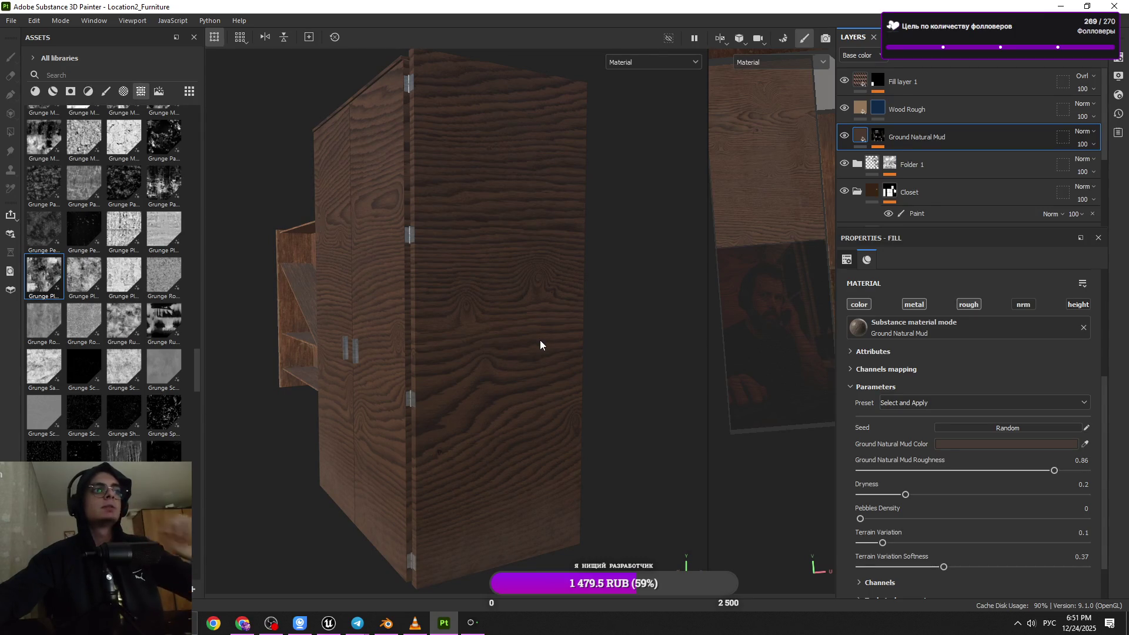
mouse_move(499, 303)
left_mouse_down("alt")
mouse_move(565, 219)
mouse_move(535, 308)
mouse_move(459, 312)
mouse_move(532, 355)
left_mouse_up("alt")
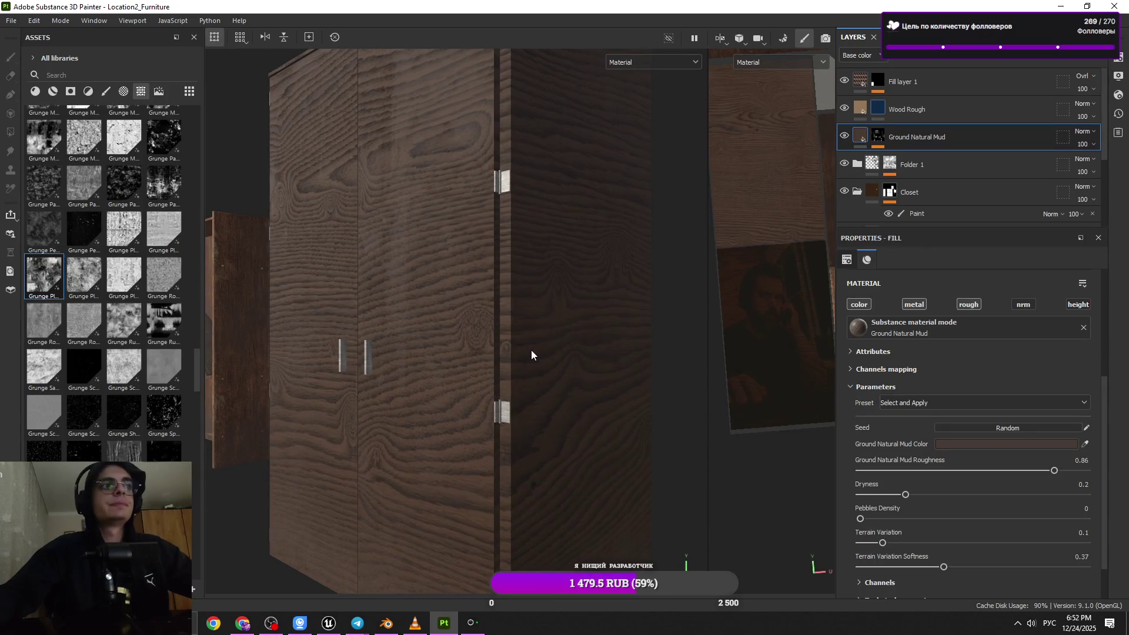
mouse_move(545, 353)
left_mouse_down("alt")
mouse_move(570, 289)
mouse_move(564, 409)
mouse_move(512, 215)
left_mouse_up("alt")
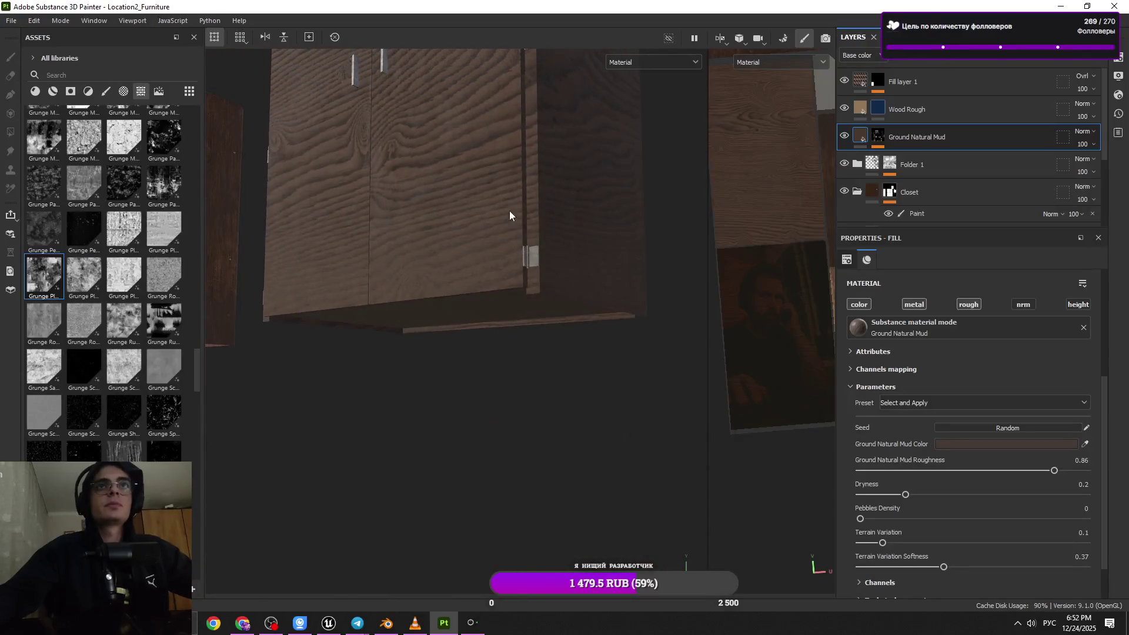
- Select the Closet group's Paint layer for painting, with brush size 13.26 and flow 11
left_click(909, 213)
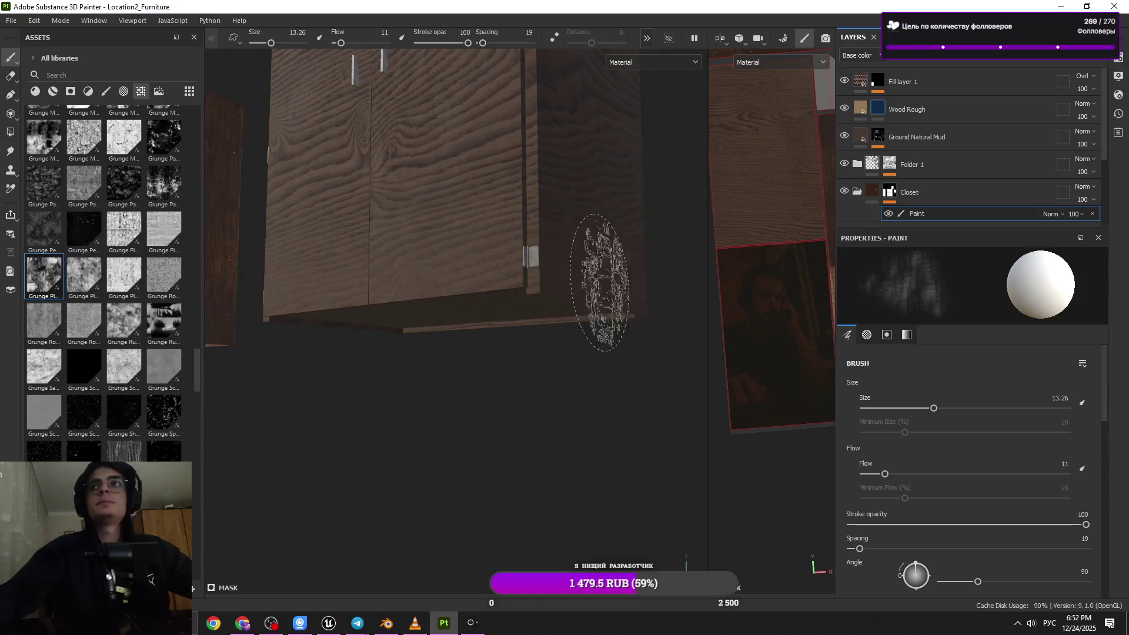
mouse_move(418, 218)
left_mouse_down("alt")
mouse_move(433, 196)
mouse_move(463, 290)
mouse_move(559, 333)
mouse_move(585, 308)
mouse_move(472, 325)
left_mouse_up("alt")
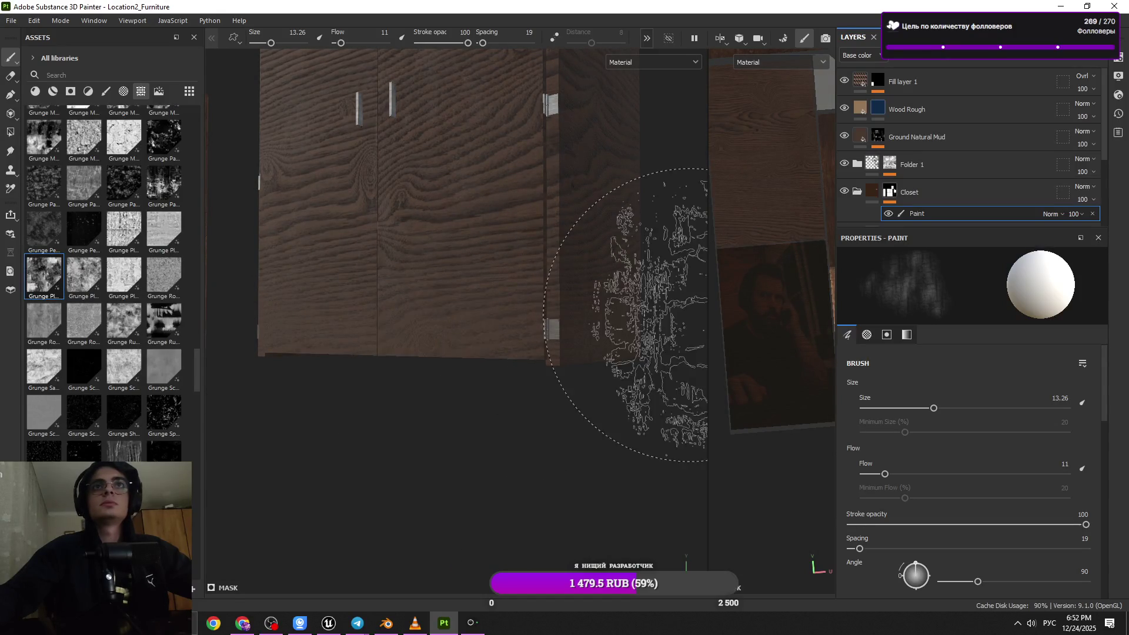
scroll(890, 165, "down", 3)
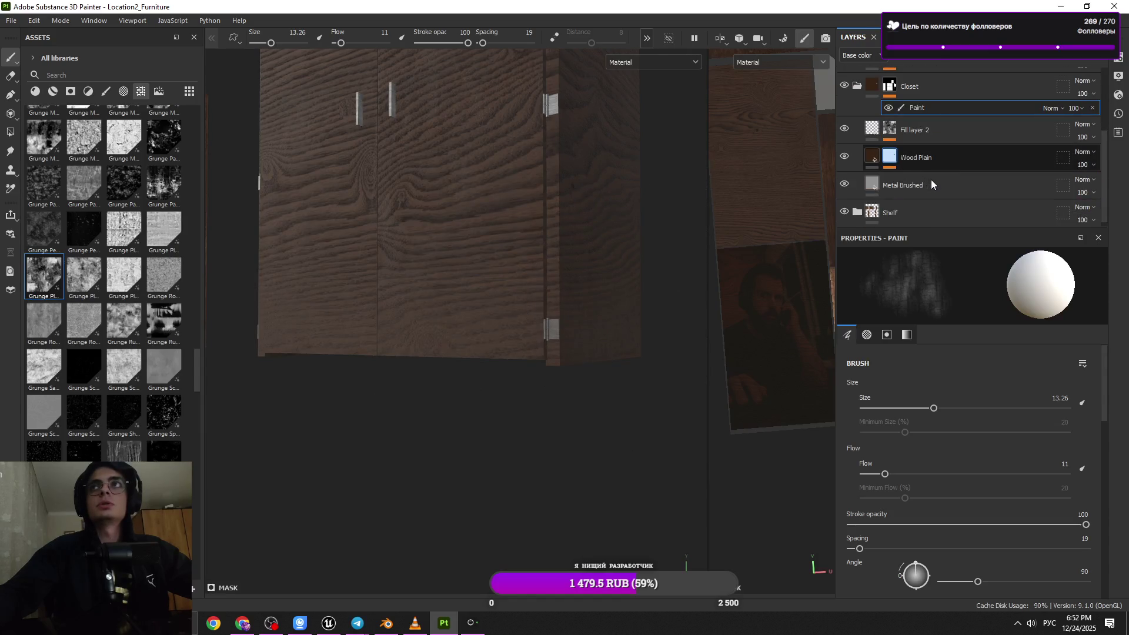
scroll(900, 153, "up", 4)
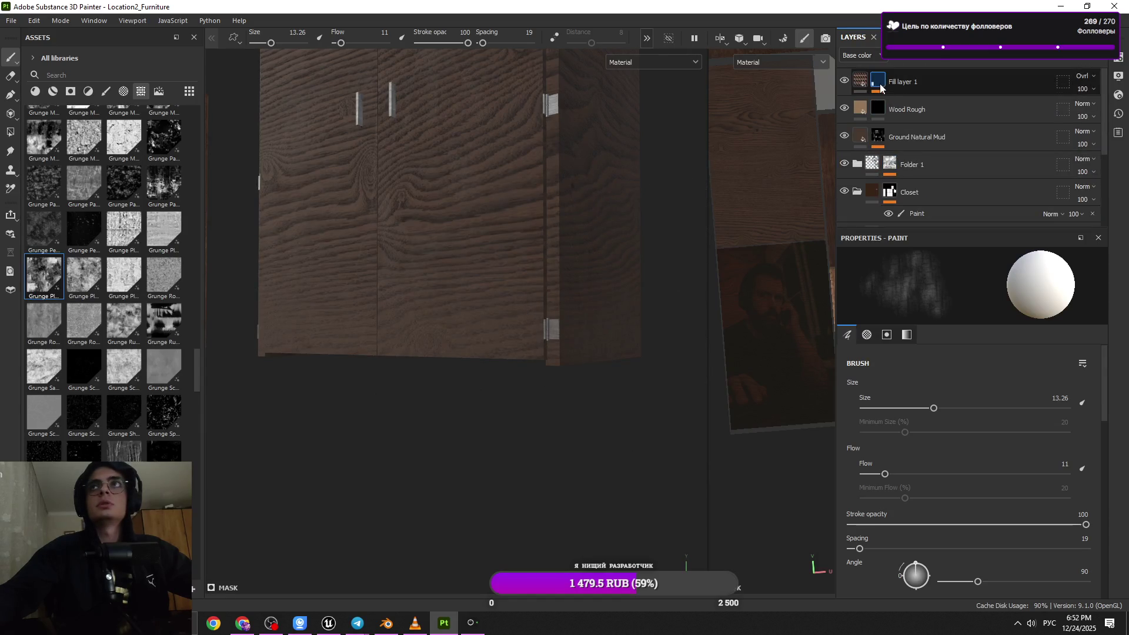
- Rename Fill layer 1 to 'buian'
left_click(881, 88)
double_click(902, 81)
type("и")
key("BackSpace")
key("alt+shift")
type("bu")
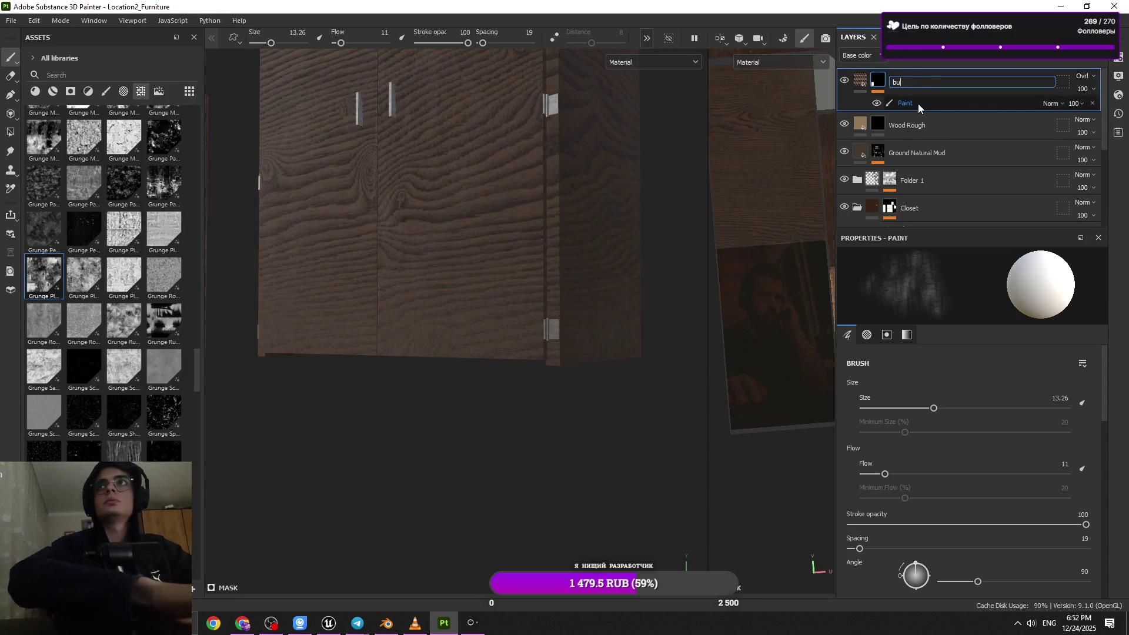
type("ia")
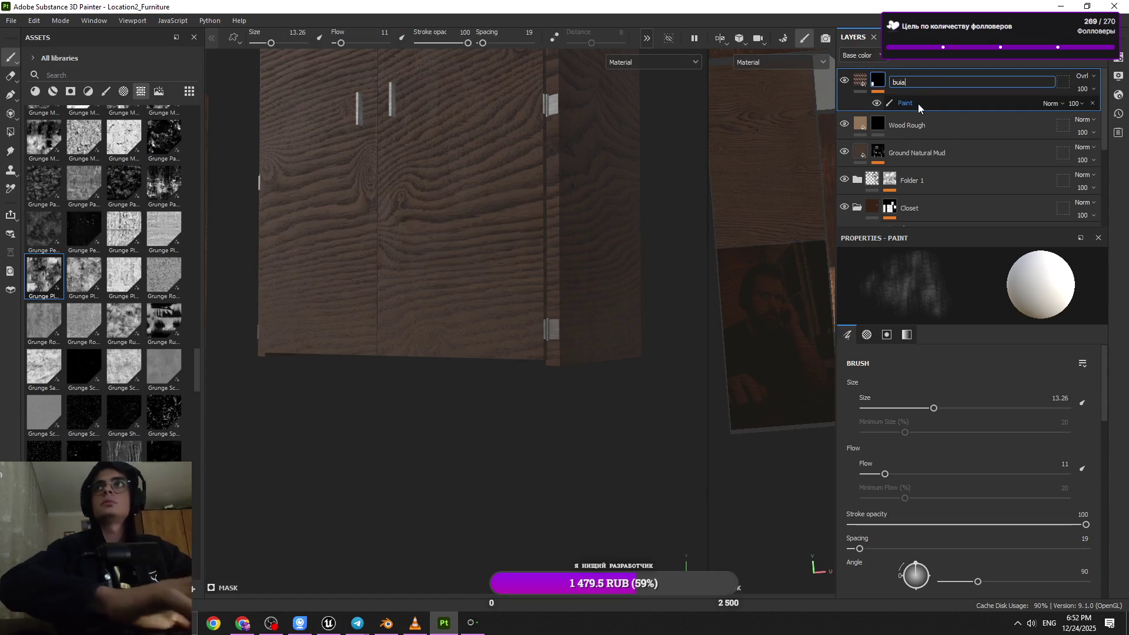
type("n")
key("Return")
- Move the buian layer between Folder 1 and Closet, then select the Closet group
mouse_move(915, 128)
left_mouse_down()
mouse_move(902, 224)
mouse_move(910, 206)
left_mouse_up()
mouse_move(517, 240)
left_mouse_down("alt")
mouse_move(527, 257)
mouse_move(353, 253)
mouse_move(516, 263)
mouse_move(536, 252)
mouse_move(530, 244)
mouse_move(518, 233)
mouse_move(519, 424)
mouse_move(502, 396)
mouse_move(577, 398)
mouse_move(776, 338)
left_mouse_up("alt")
scroll(388, 211, "down", 5)
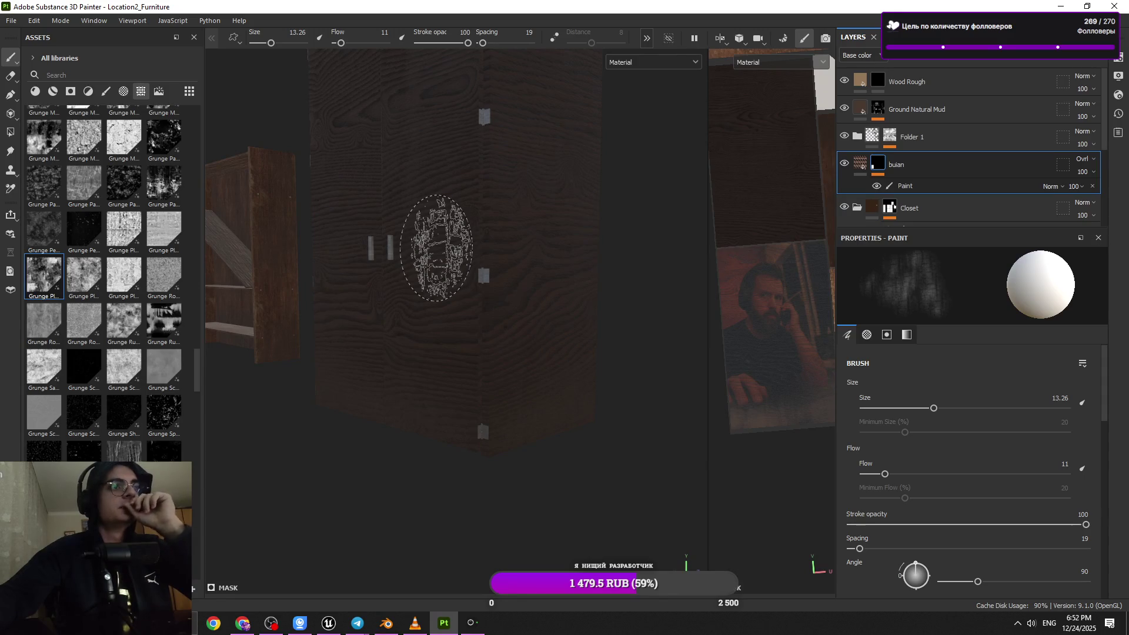
scroll(436, 247, "up", 3)
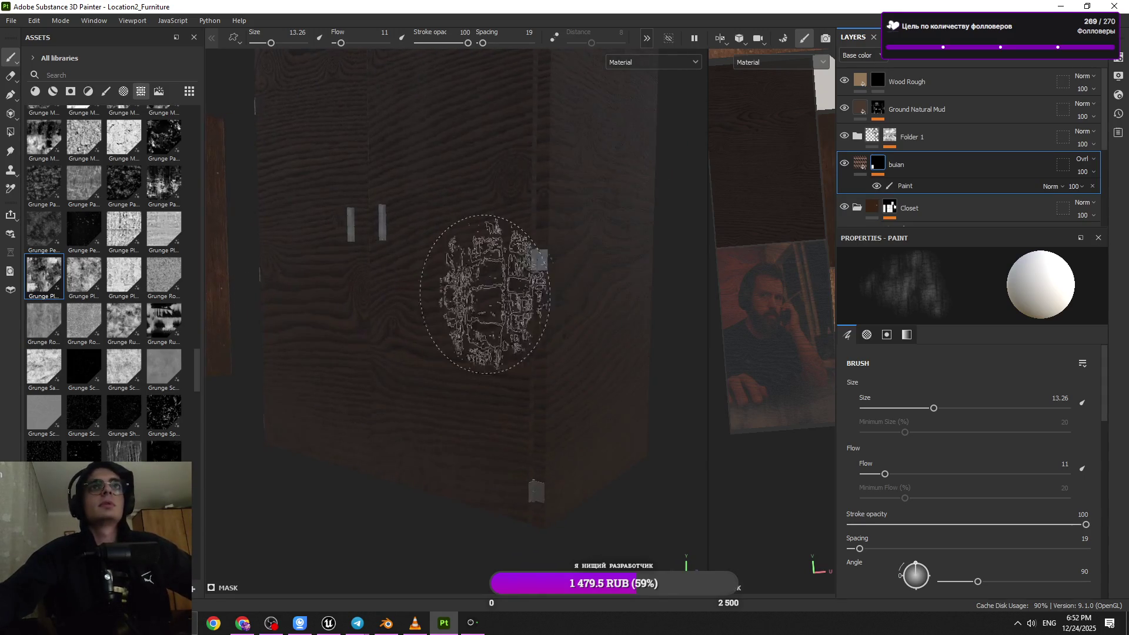
mouse_move(486, 294)
right_mouse_down("shift")
mouse_move(414, 295)
mouse_move(427, 289)
right_mouse_up("shift")
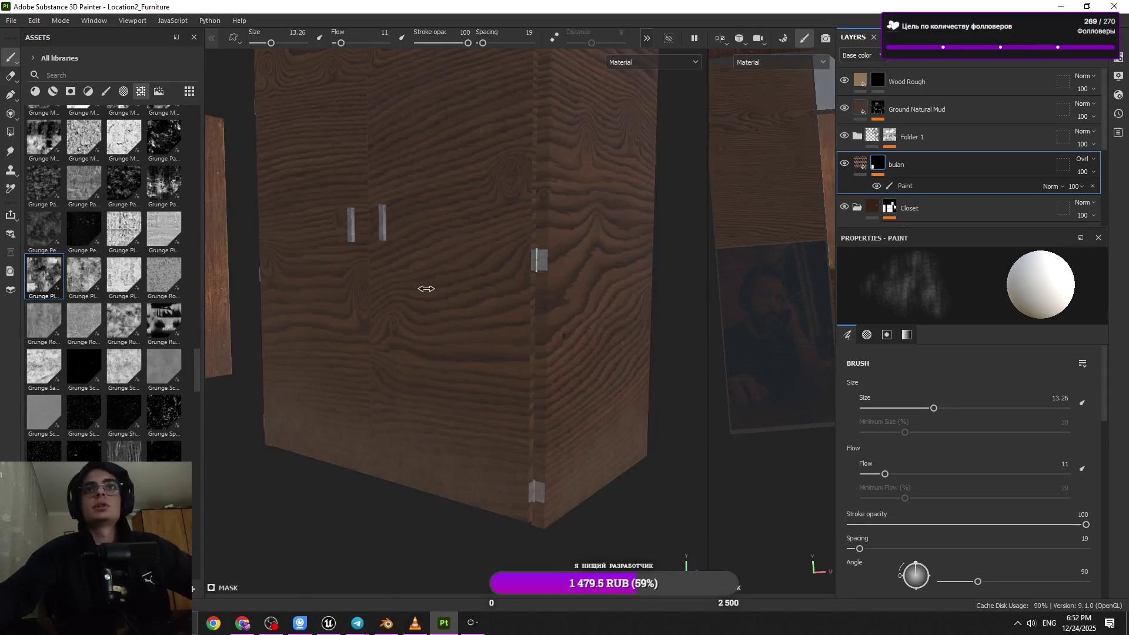
scroll(937, 116, "down", 4)
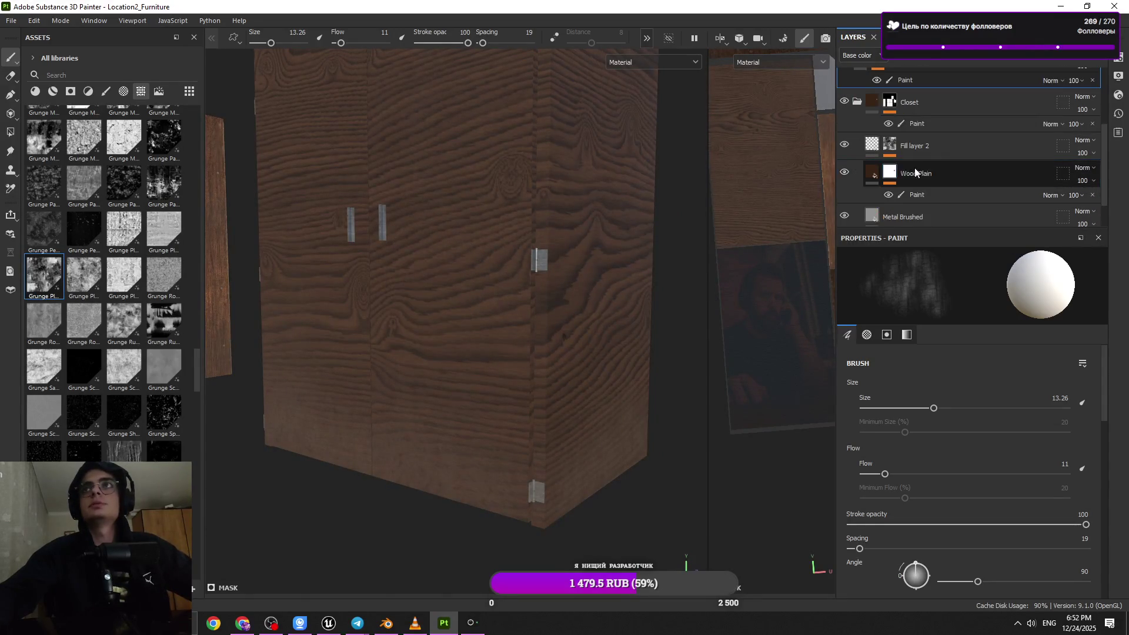
left_click(937, 117)
- Filter the assets to materials and drop Wood Rough onto the wardrobe
scroll(144, 391, "up", 5)
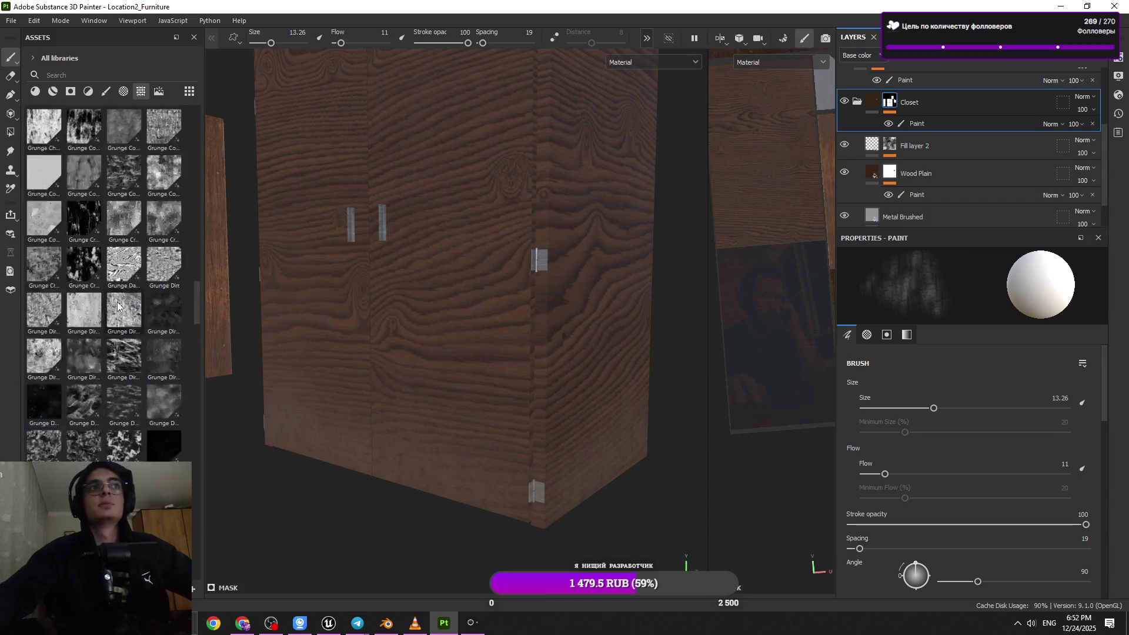
left_click(140, 91)
left_click(53, 92)
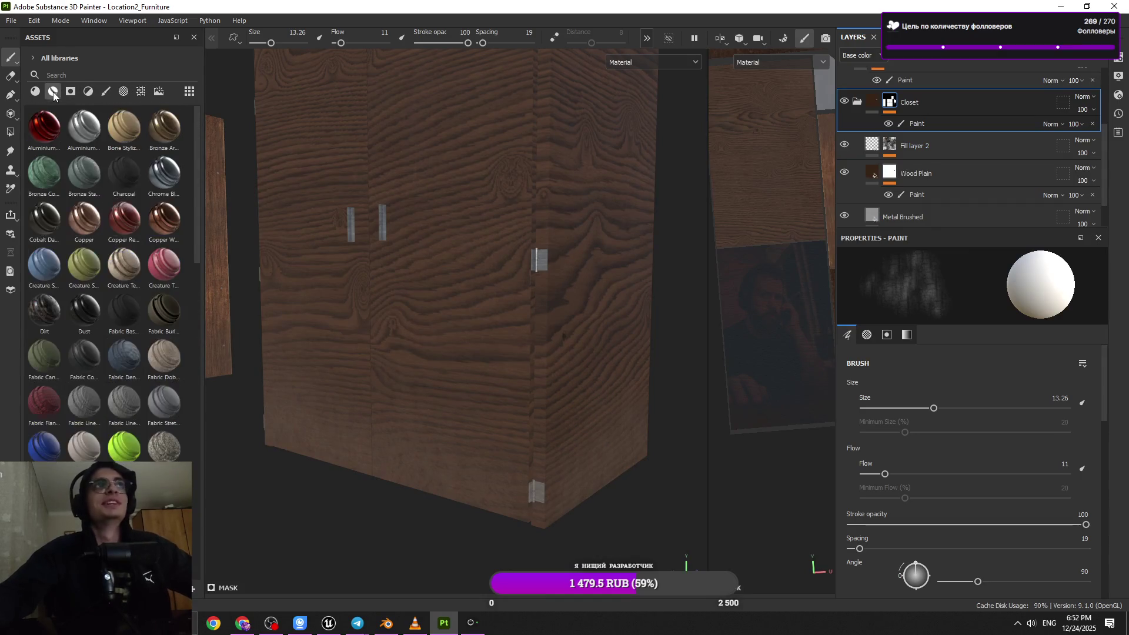
left_click(41, 92)
scroll(58, 368, "down", 10)
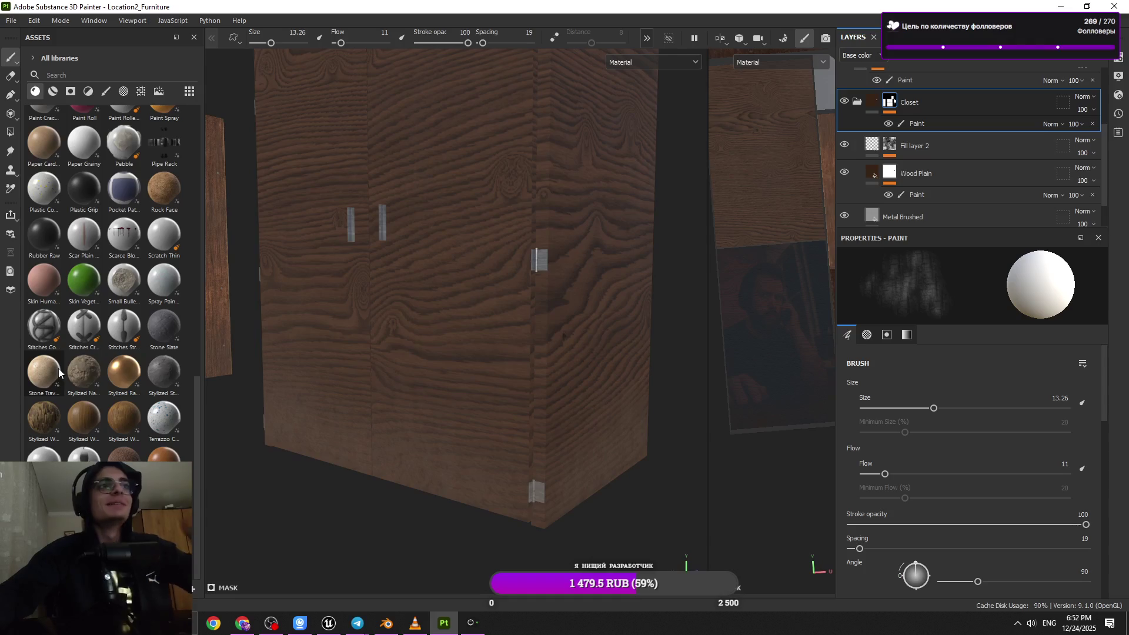
mouse_move(74, 419)
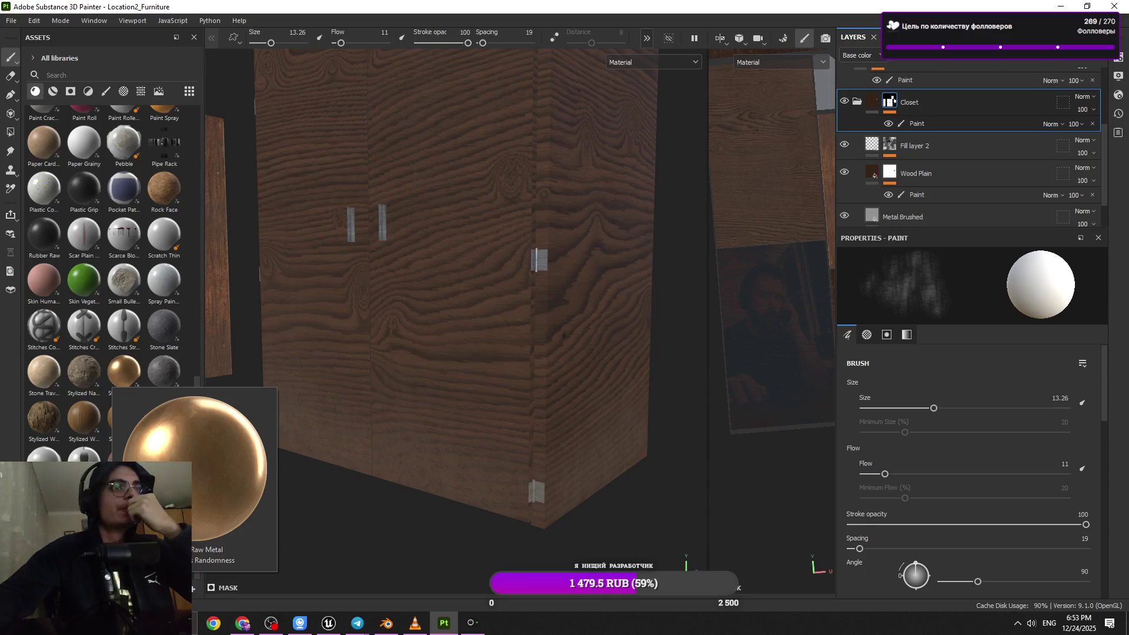
mouse_move(84, 421)
left_mouse_down()
mouse_move(707, 306)
mouse_move(966, 155)
mouse_move(934, 112)
left_mouse_up()
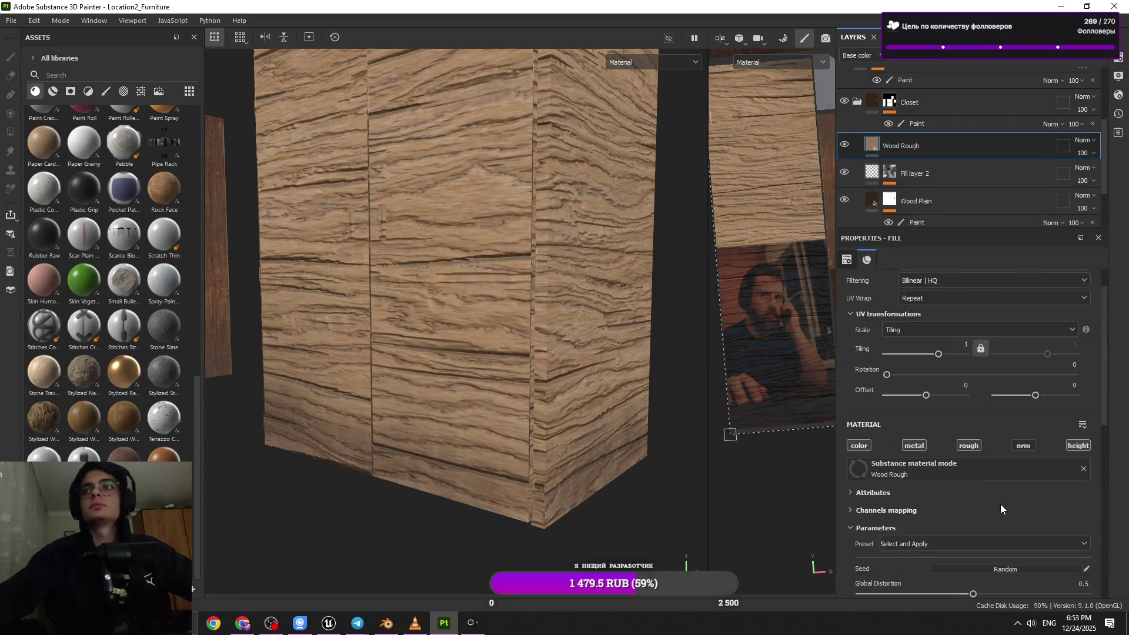
- Set Wood Rough's tiling and remove the wood's heavy surface relief
scroll(947, 390, "up", 1)
type("3")
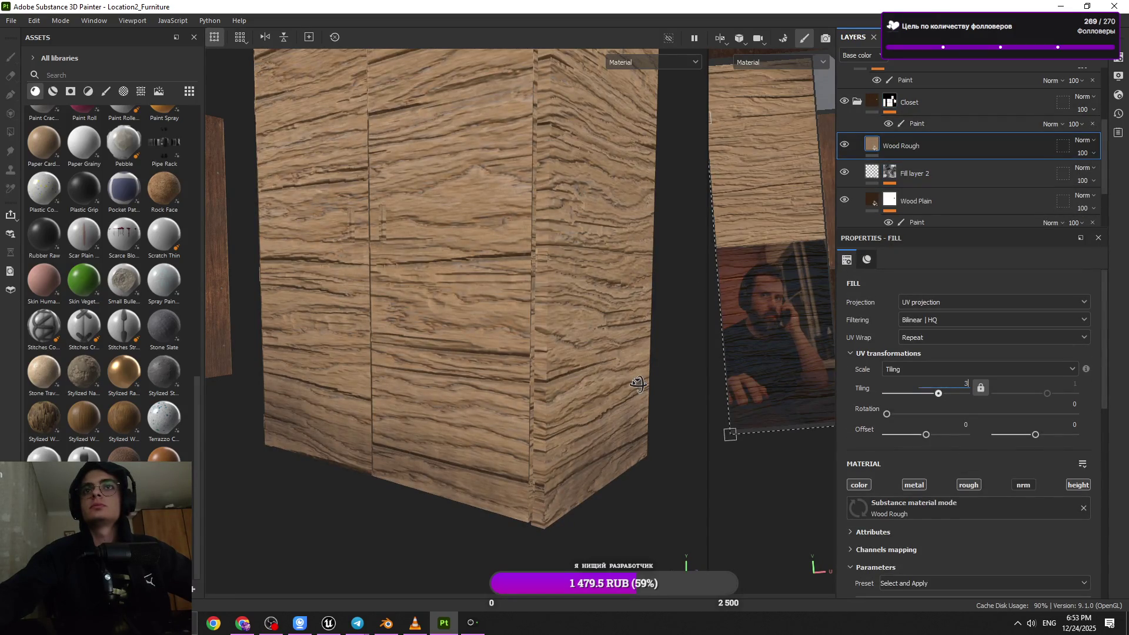
key("Return")
scroll(967, 434, "down", 3)
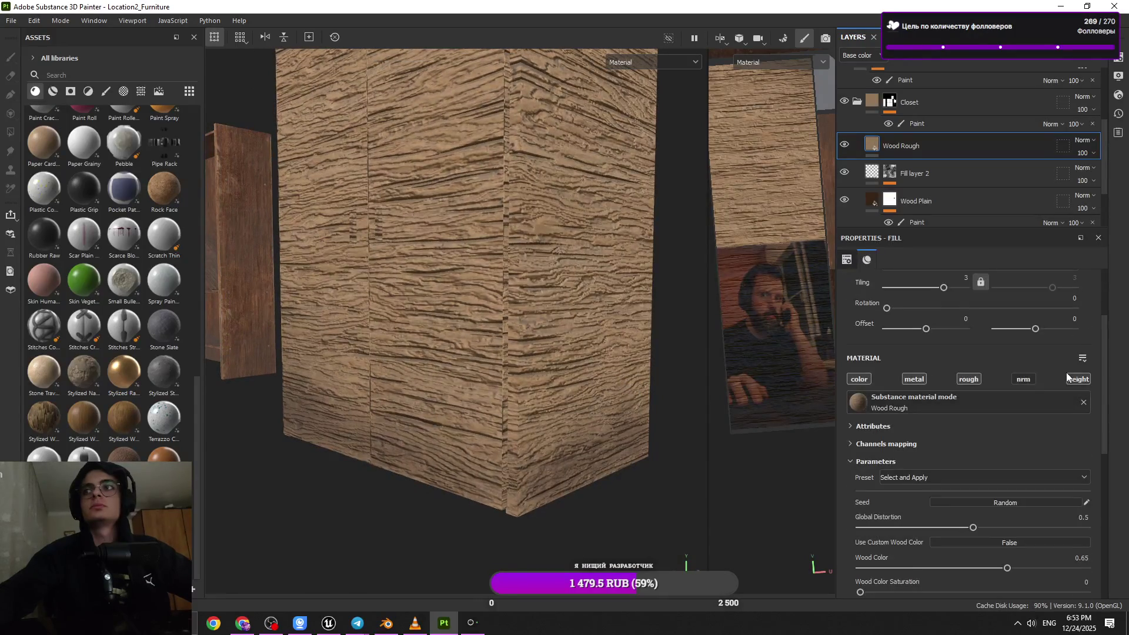
left_click(1013, 382)
mouse_move(599, 393)
left_mouse_down("alt")
mouse_move(554, 355)
mouse_move(547, 306)
mouse_move(542, 419)
left_mouse_up("alt")
- Rotate the wood grain 90° to run vertically and give Wood Rough a black mask
scroll(1023, 500, "down", 2)
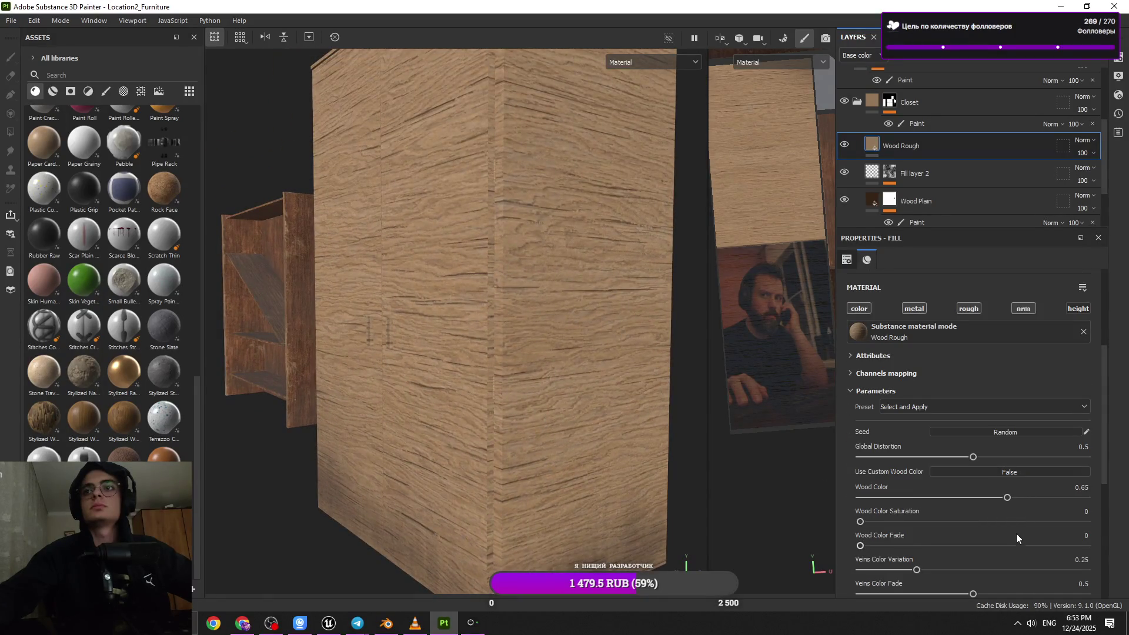
scroll(1017, 534, "down", 1)
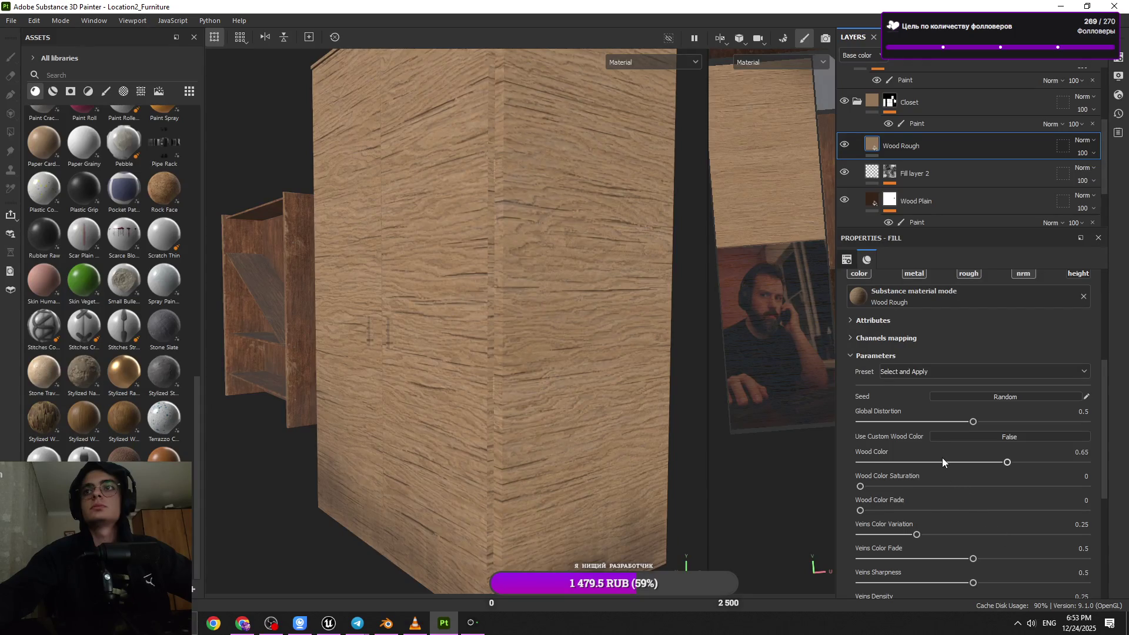
scroll(943, 462, "down", 7)
scroll(945, 466, "up", 12)
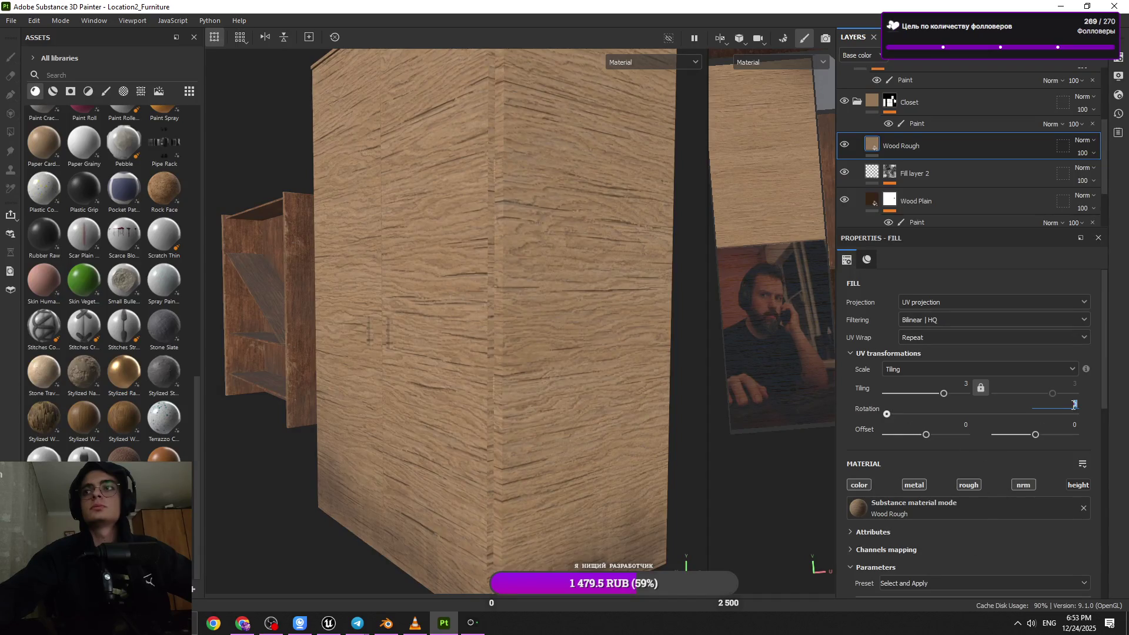
type("90")
key("Return")
mouse_move(547, 396)
left_mouse_down("alt")
mouse_move(496, 402)
mouse_move(582, 403)
mouse_move(537, 404)
mouse_move(549, 405)
mouse_move(500, 375)
left_mouse_up("alt")
mouse_move(500, 375)
right_mouse_down("alt")
mouse_move(464, 359)
mouse_move(497, 435)
mouse_move(461, 197)
right_mouse_up("alt")
mouse_move(462, 196)
left_mouse_down("alt")
mouse_move(502, 312)
mouse_move(434, 315)
mouse_move(520, 307)
left_mouse_up("alt")
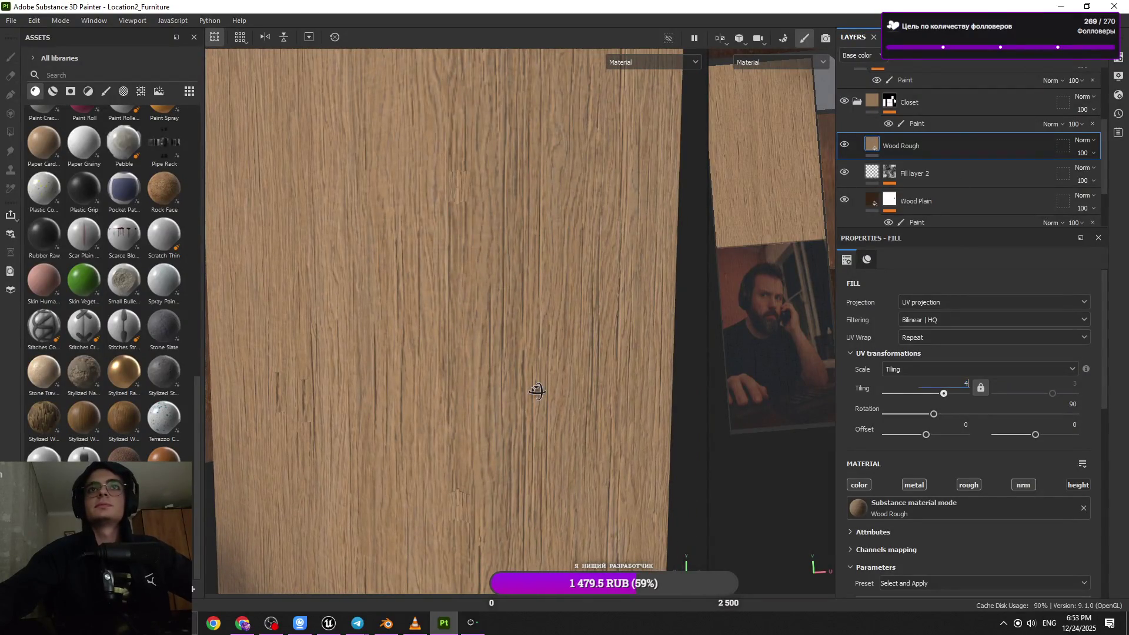
mouse_move(537, 391)
left_mouse_down("alt")
mouse_move(502, 320)
mouse_move(527, 411)
left_mouse_up("alt")
left_click(1009, 62)
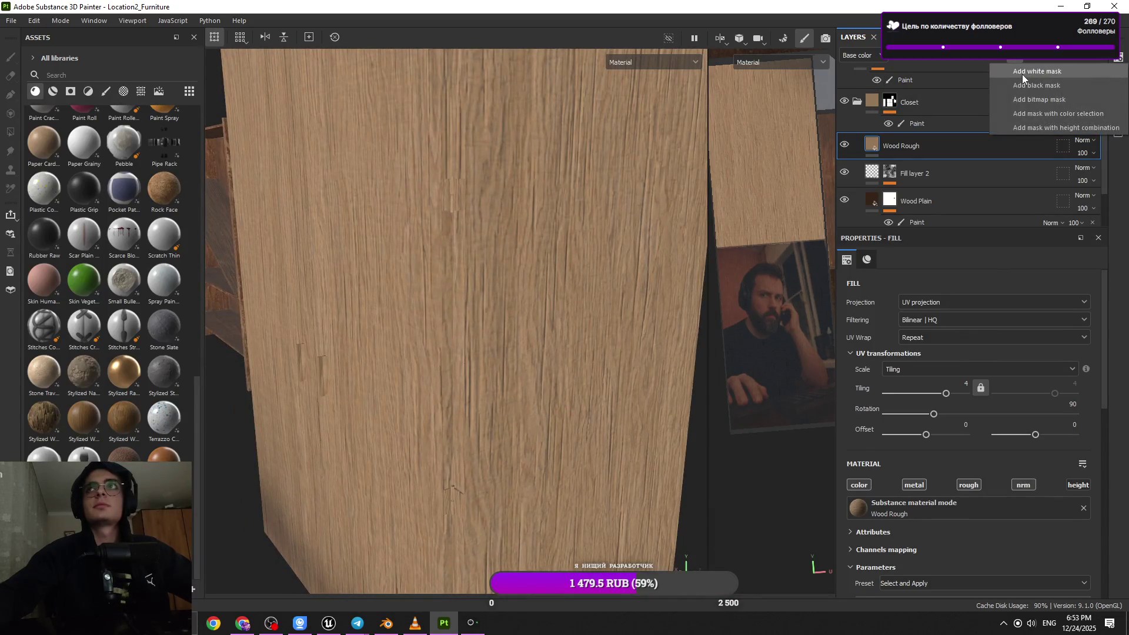
left_click(1021, 83)
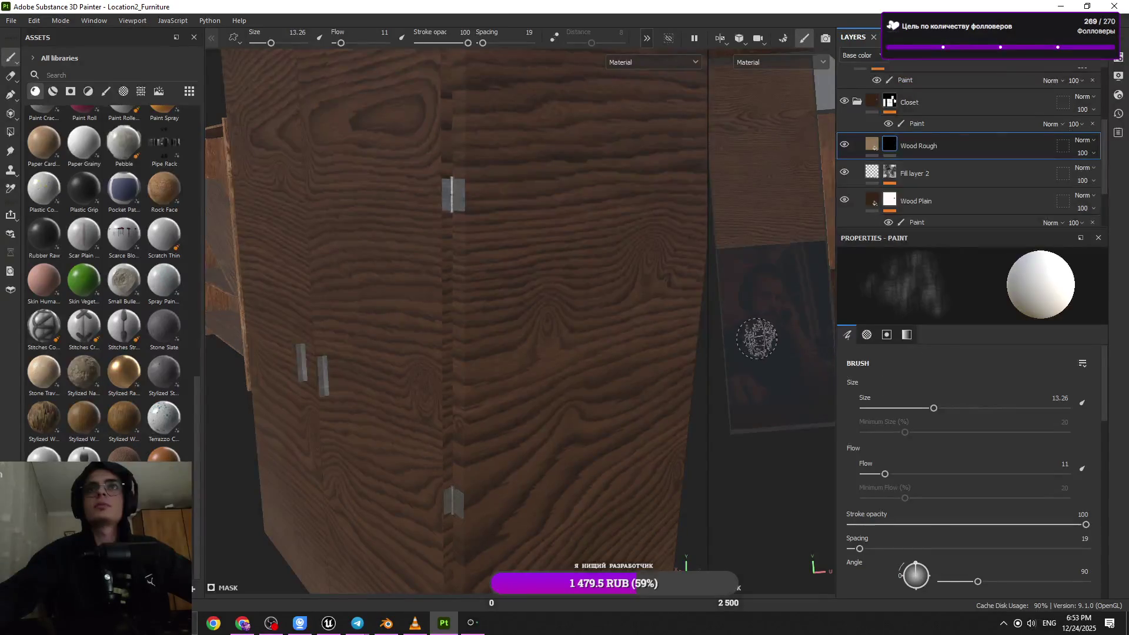
- Try a Grunge Wipe Smudgy Heavy fill on Wood Rough's mask, then remove it
left_click(106, 91)
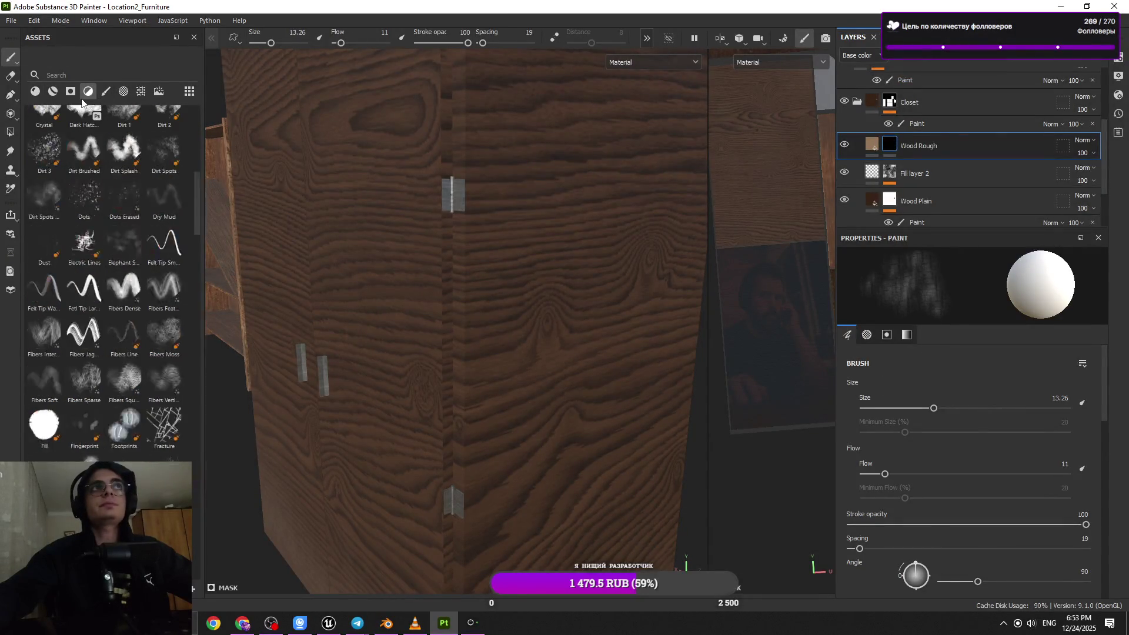
left_click(123, 91)
left_click(141, 91)
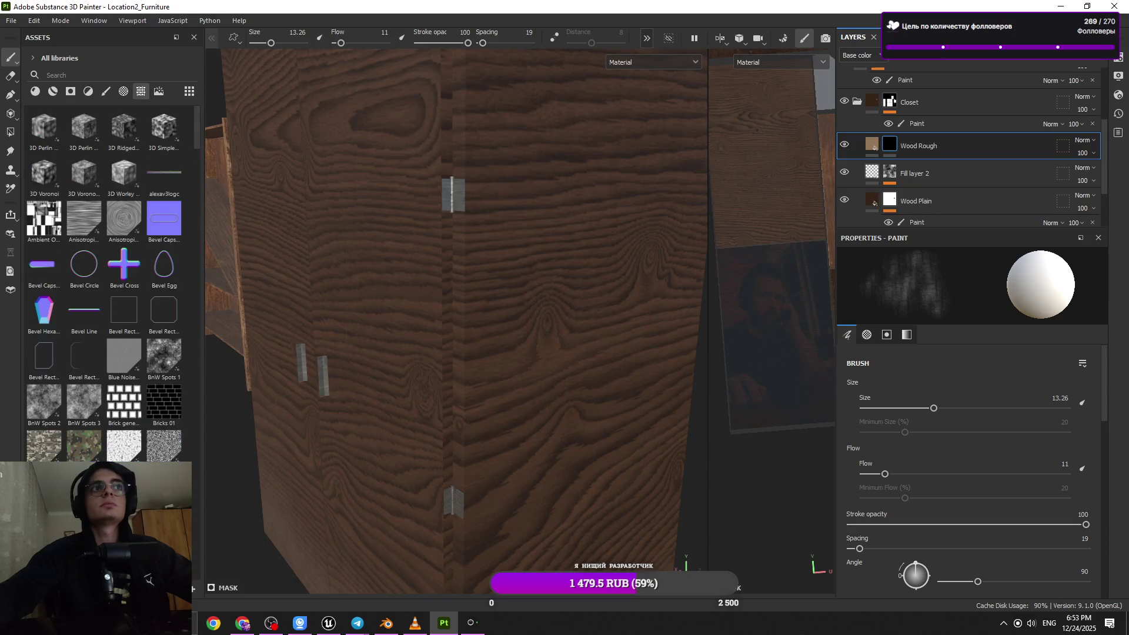
scroll(81, 222, "down", 10)
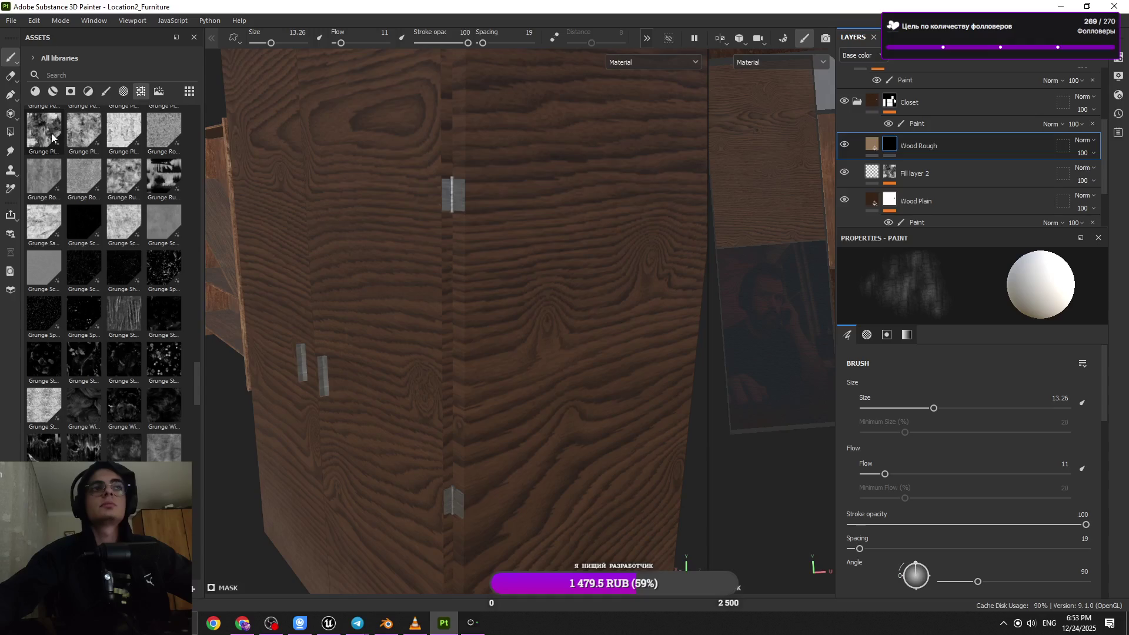
mouse_move(59, 371)
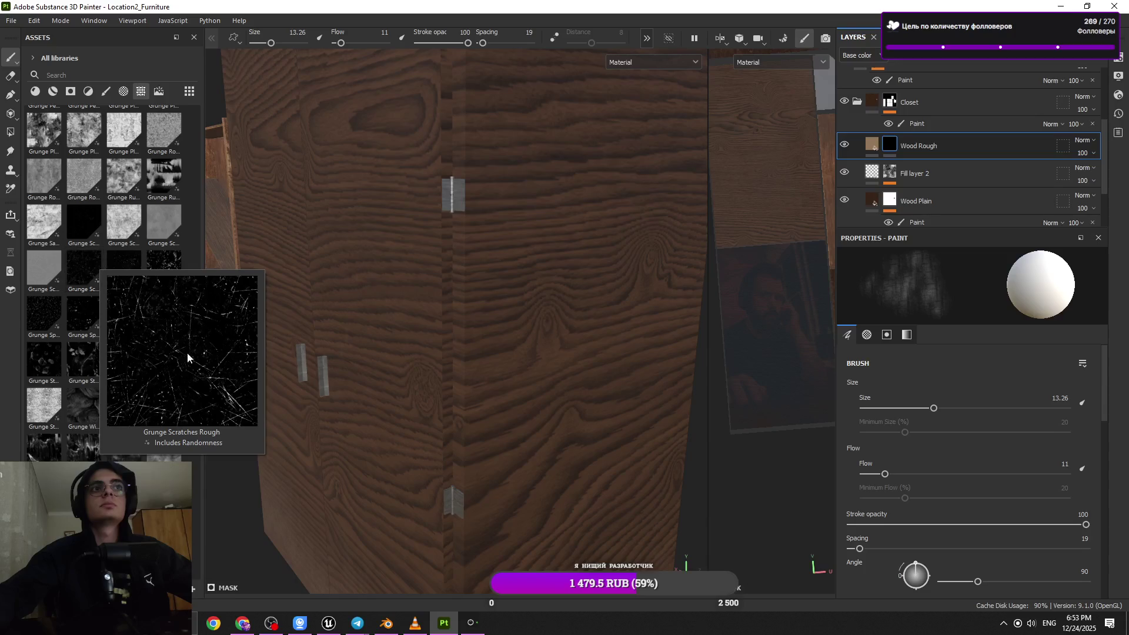
scroll(50, 365, "down", 3)
scroll(933, 474, "down", 3)
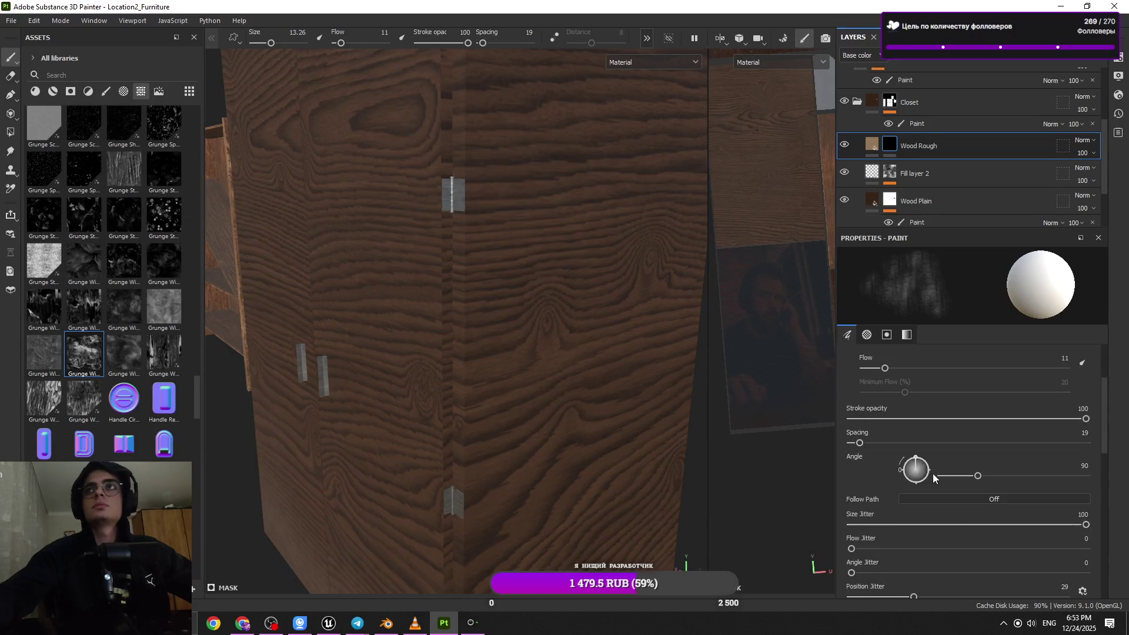
right_click(990, 72)
left_click(1011, 86)
left_click_drag(87, 363, 977, 518)
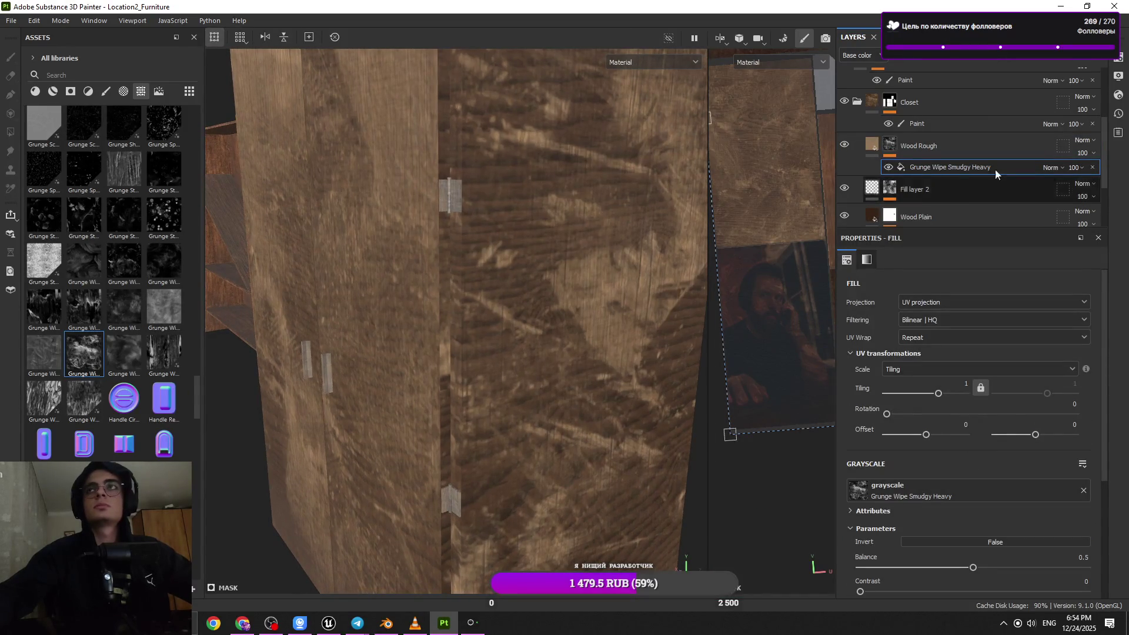
key("Delete")
- Add a Metal Edge Wear generator to Wood Rough's mask and group the layer into Folder 3
left_click(1000, 58)
left_click(1018, 74)
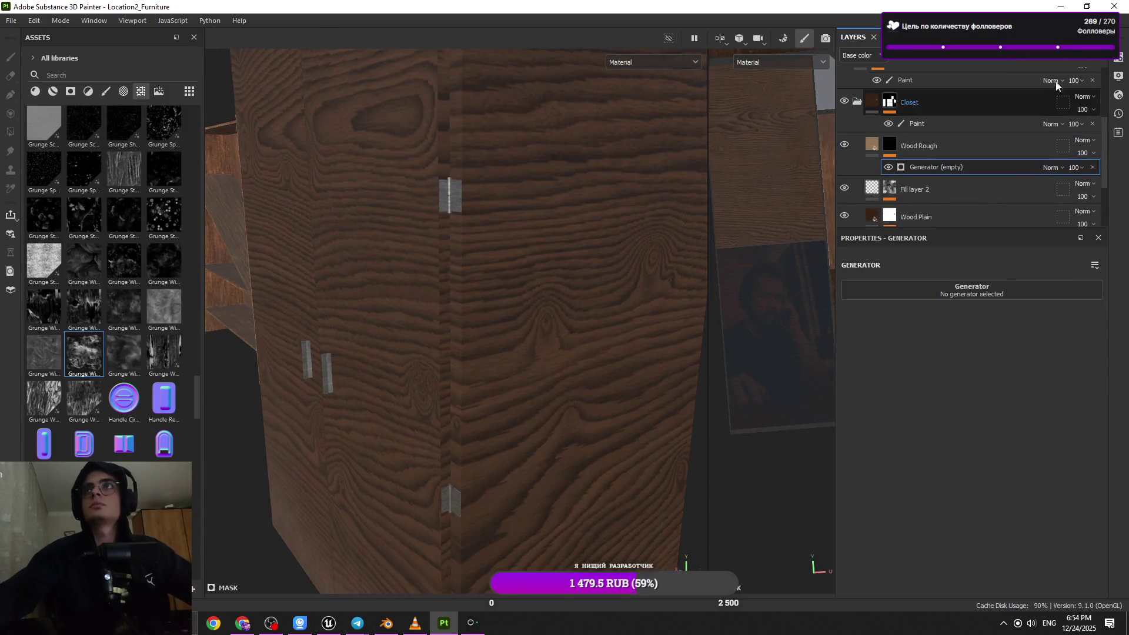
left_click(1072, 63)
mouse_move(941, 146)
left_mouse_down()
mouse_move(949, 166)
mouse_move(931, 143)
left_mouse_up()
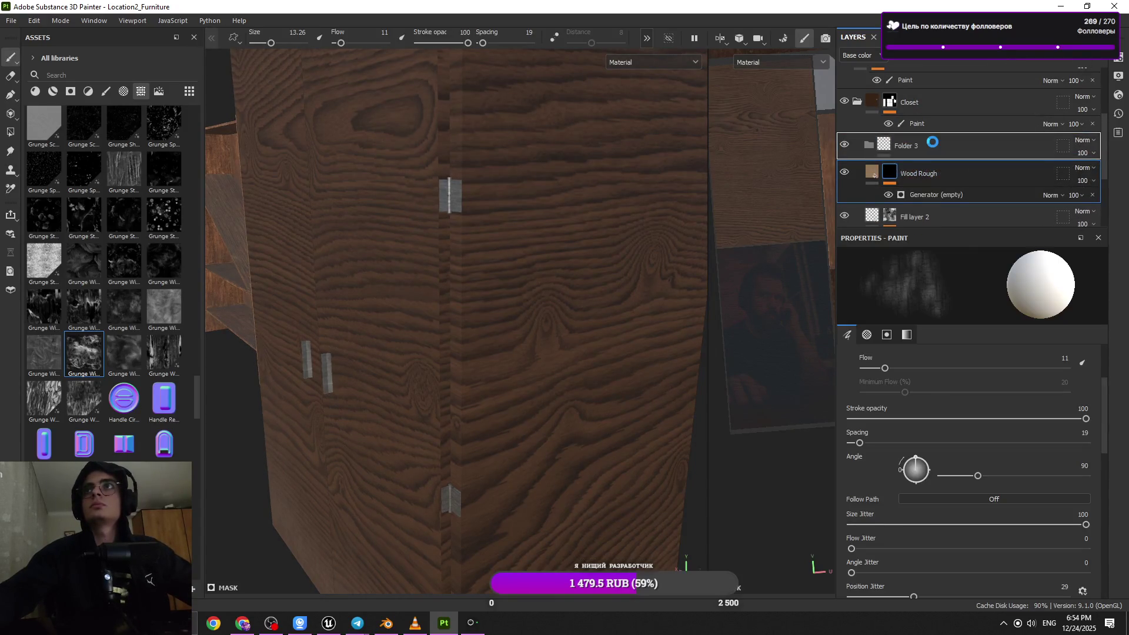
left_click(955, 175)
left_click(946, 193)
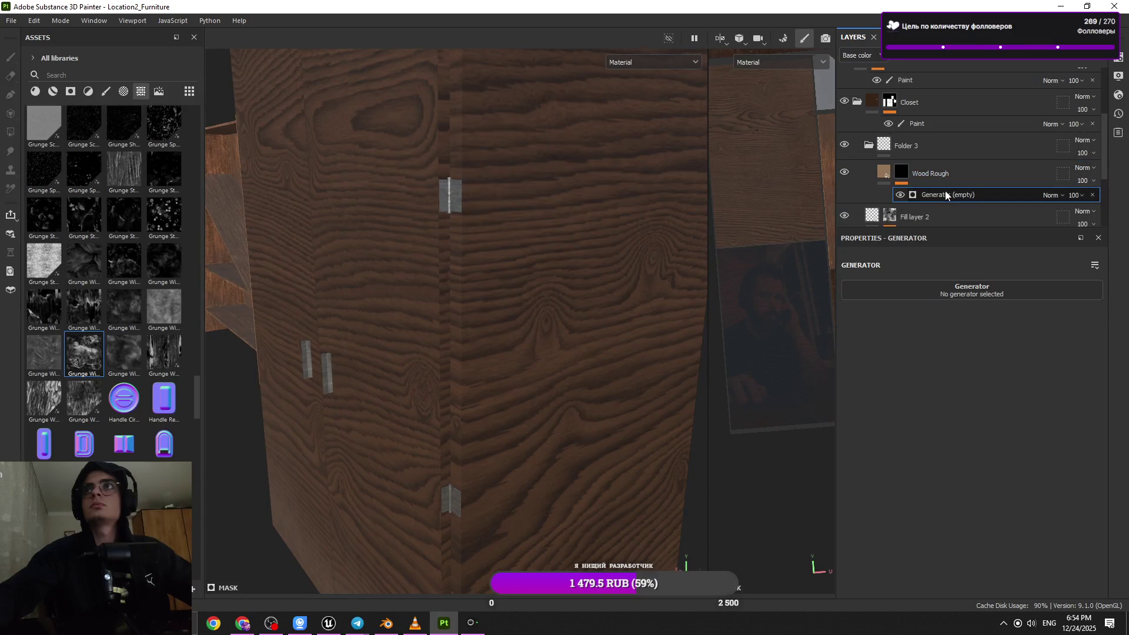
left_click(941, 284)
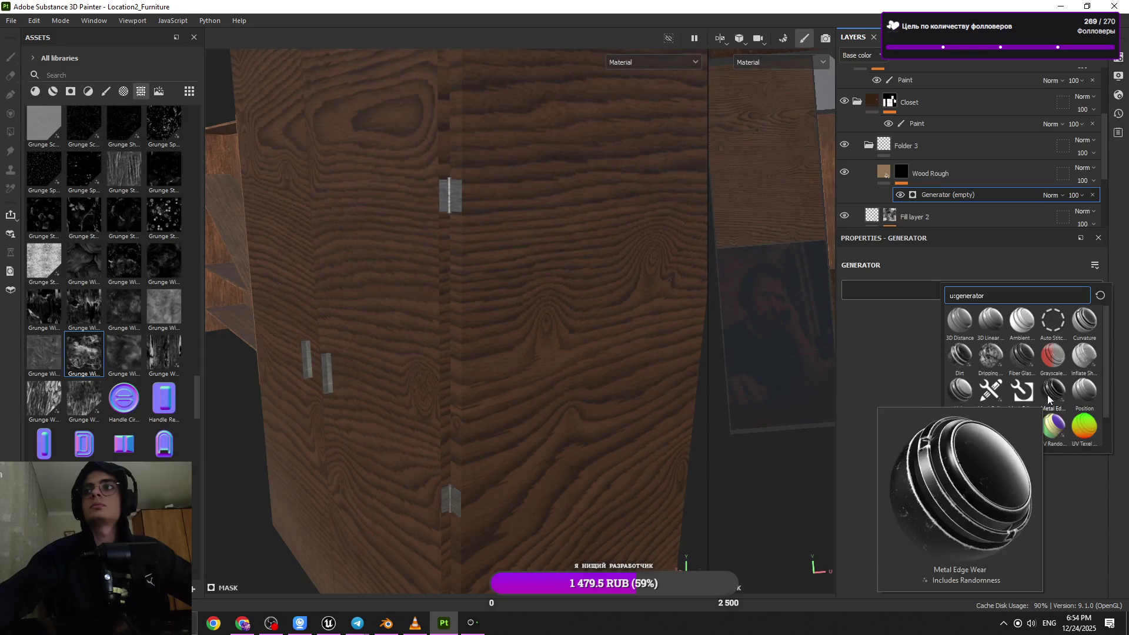
left_click(923, 147)
- Add a black mask to Folder 3
left_click(1020, 59)
left_click(1016, 87)
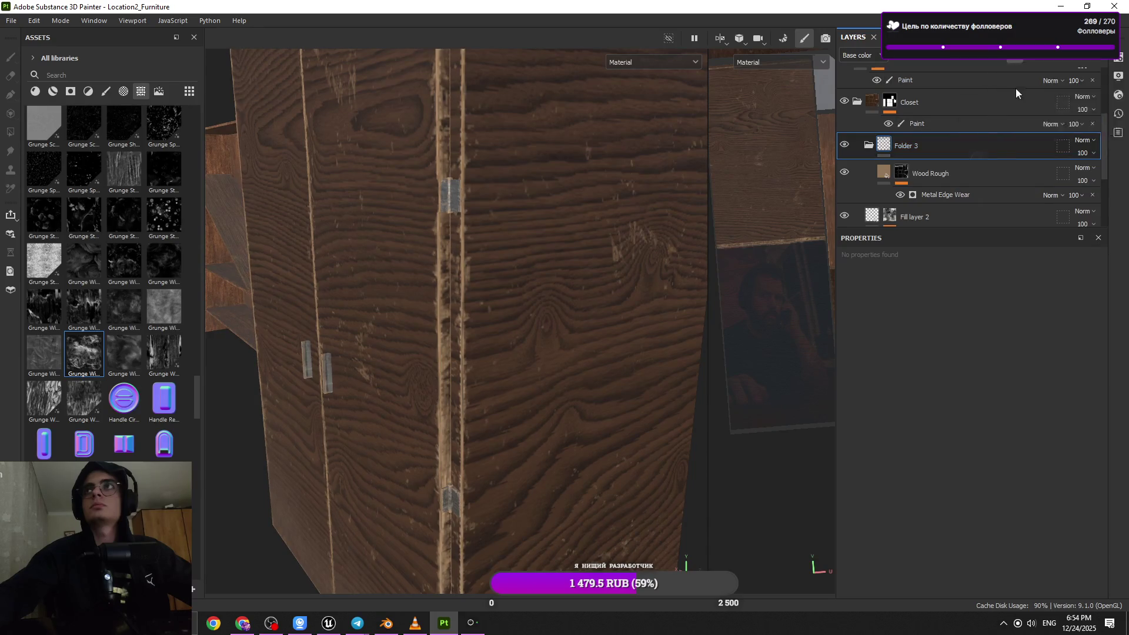
left_click(1005, 61)
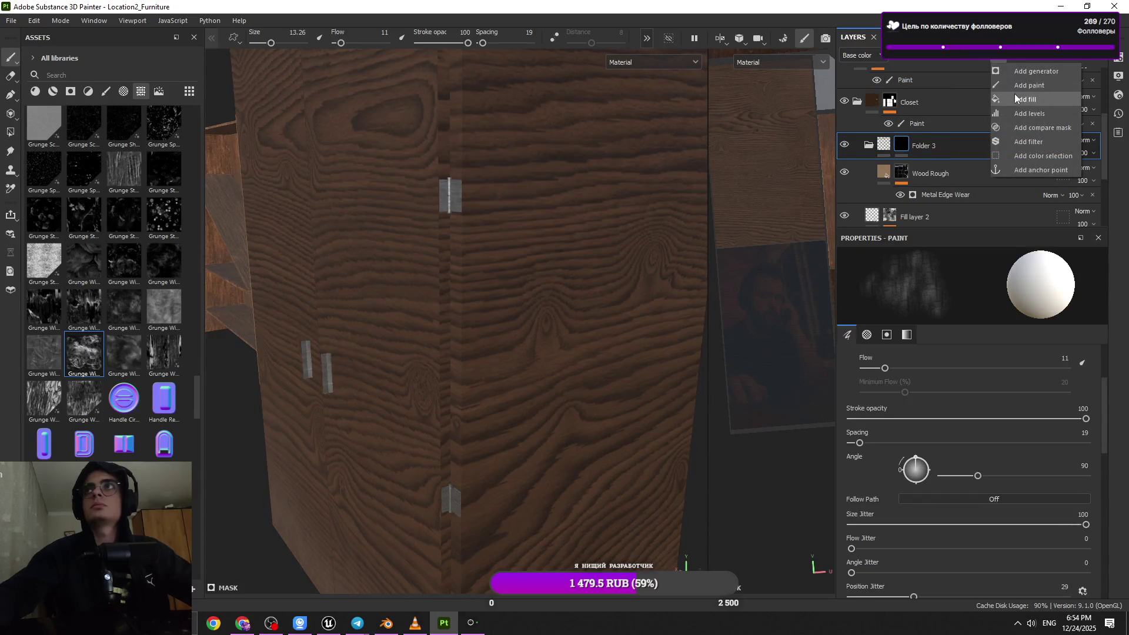
- Add a Grunge Stains Spots fill to Folder 3's mask
left_click(1016, 100)
left_click(1007, 59)
left_click(1020, 98)
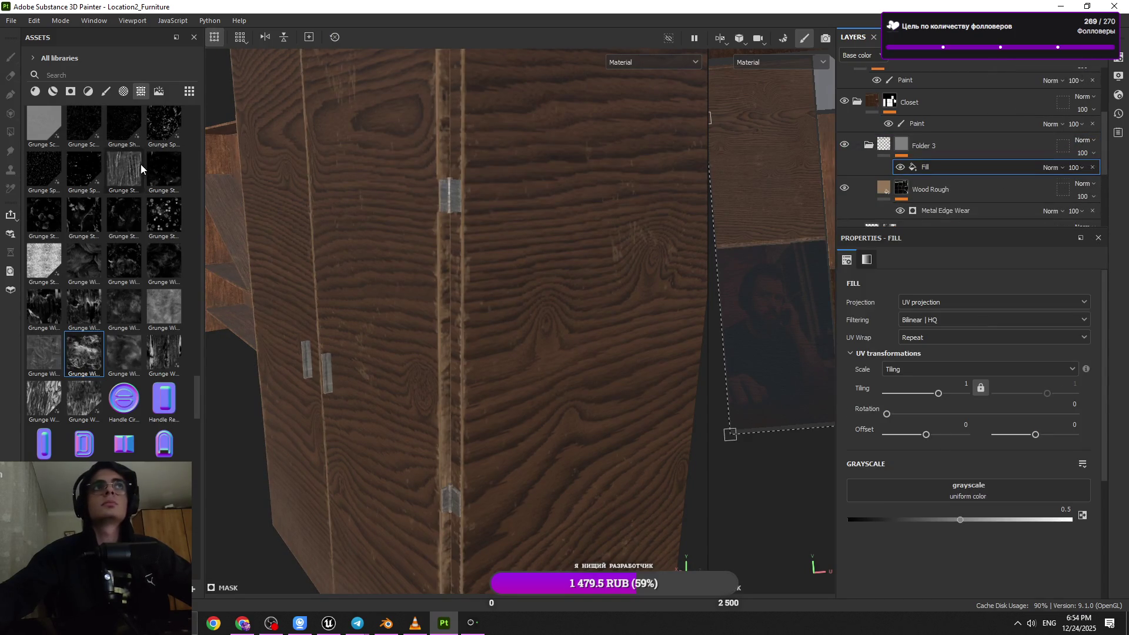
scroll(149, 323, "up", 3)
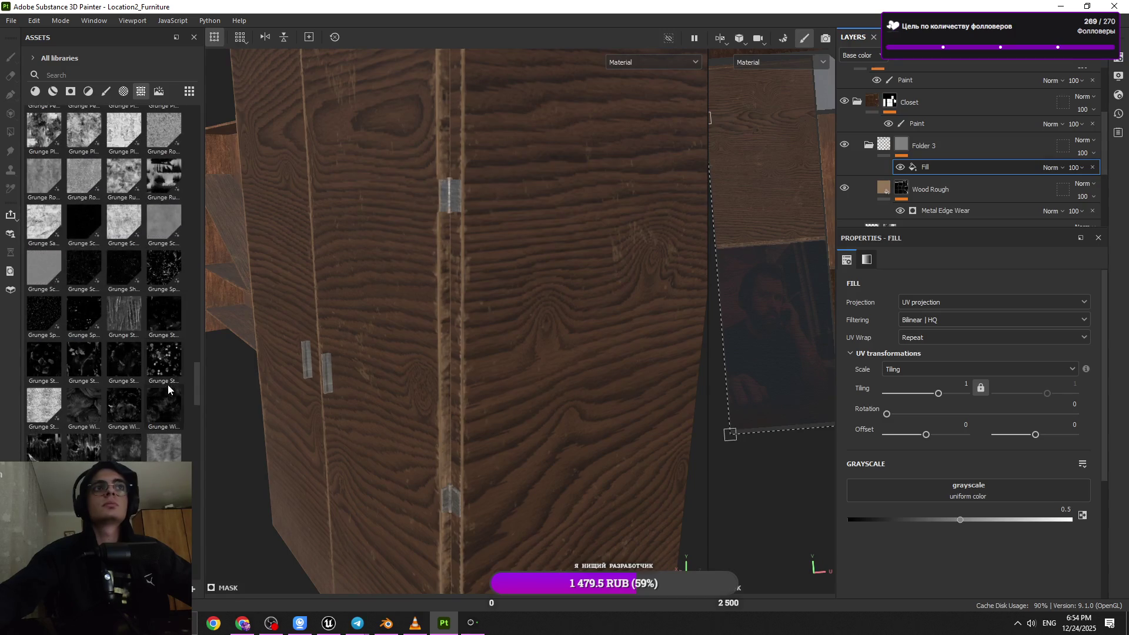
mouse_move(163, 359)
left_mouse_down()
mouse_move(941, 528)
mouse_move(965, 491)
left_mouse_up()
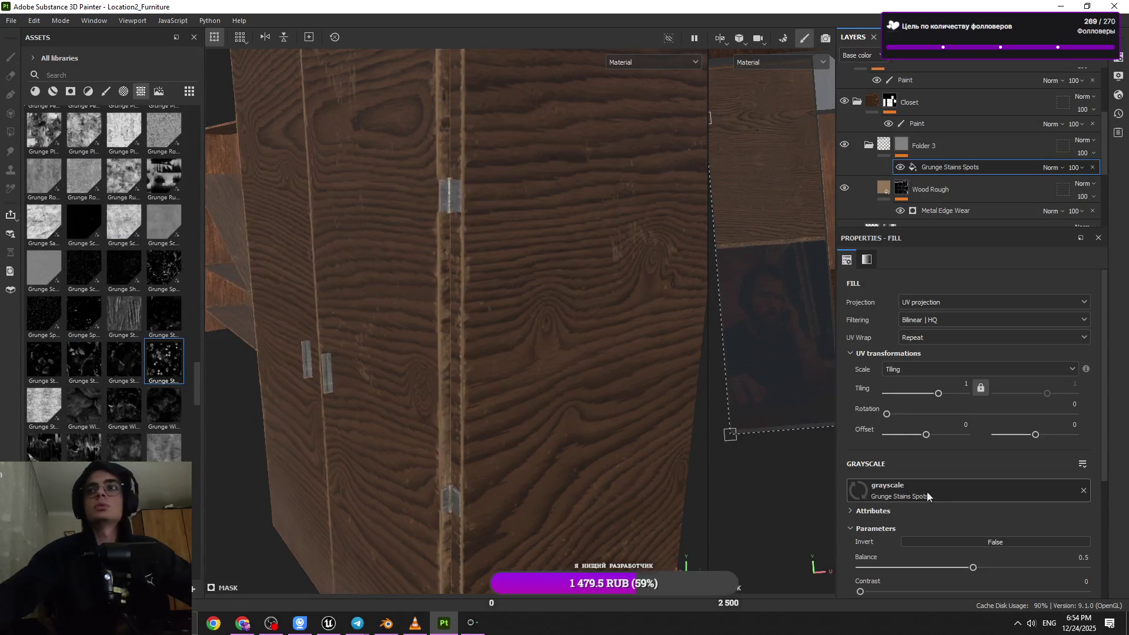
mouse_move(524, 467)
right_mouse_down("alt")
mouse_move(517, 476)
mouse_move(595, 456)
mouse_move(576, 380)
right_mouse_up("alt")
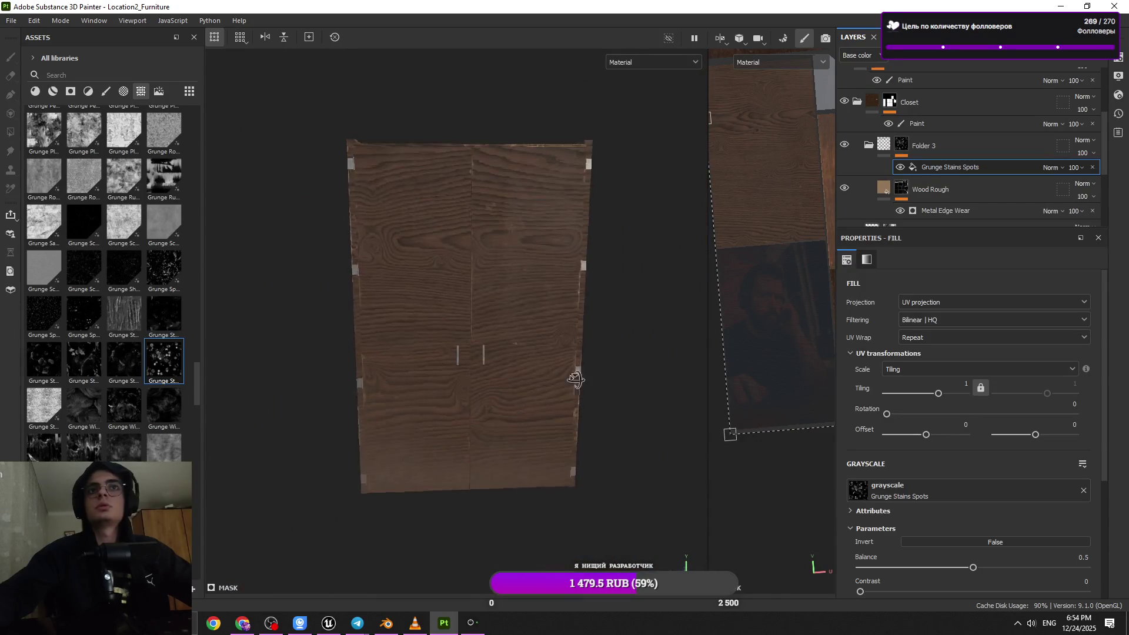
mouse_move(576, 379)
left_mouse_down("alt")
mouse_move(640, 363)
mouse_move(605, 394)
mouse_move(577, 391)
mouse_move(741, 464)
left_mouse_up("alt")
- Raise the grunge balance to 0.8 and add a paint layer above it
left_click_drag(987, 566, 1045, 566)
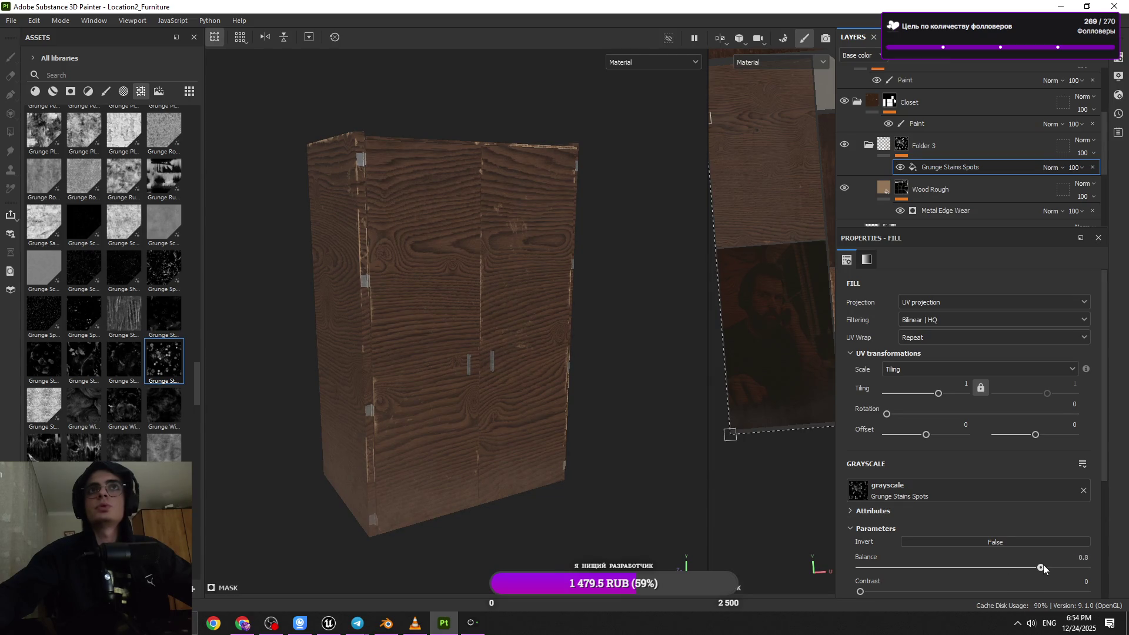
left_click(998, 59)
left_click(1029, 85)
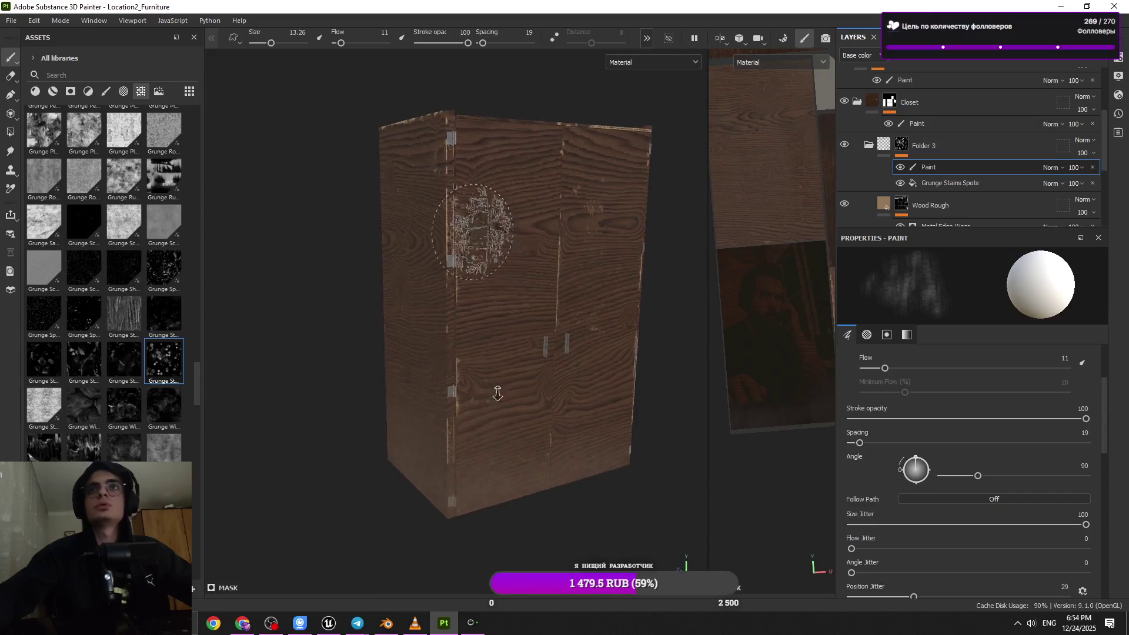
scroll(436, 176, "up", 3)
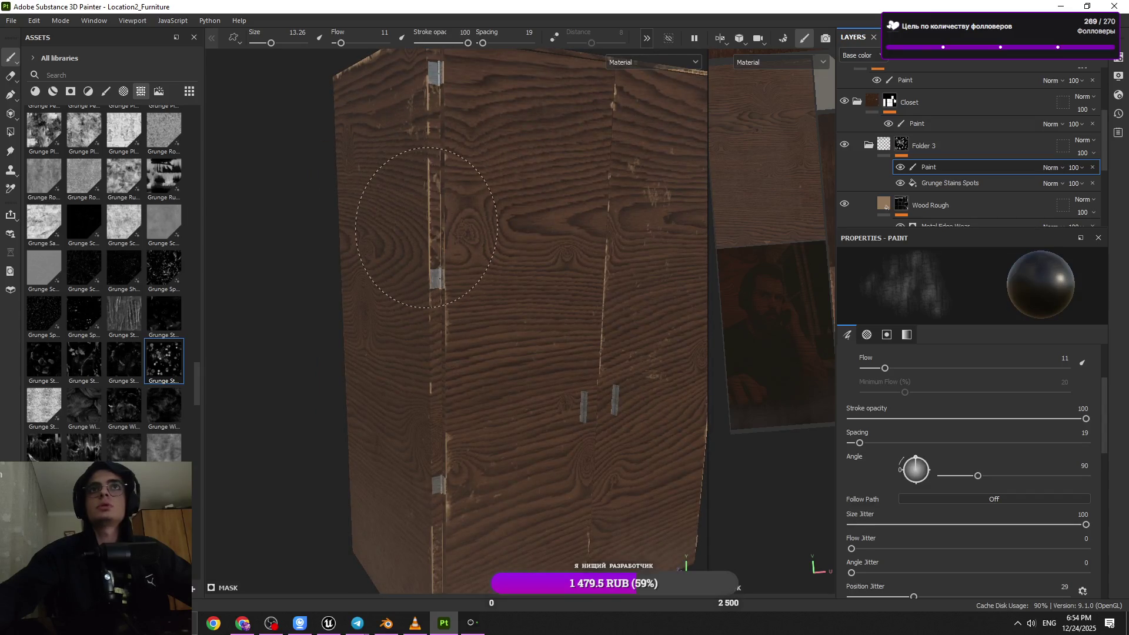
left_click_drag(512, 334, 507, 198, "alt")
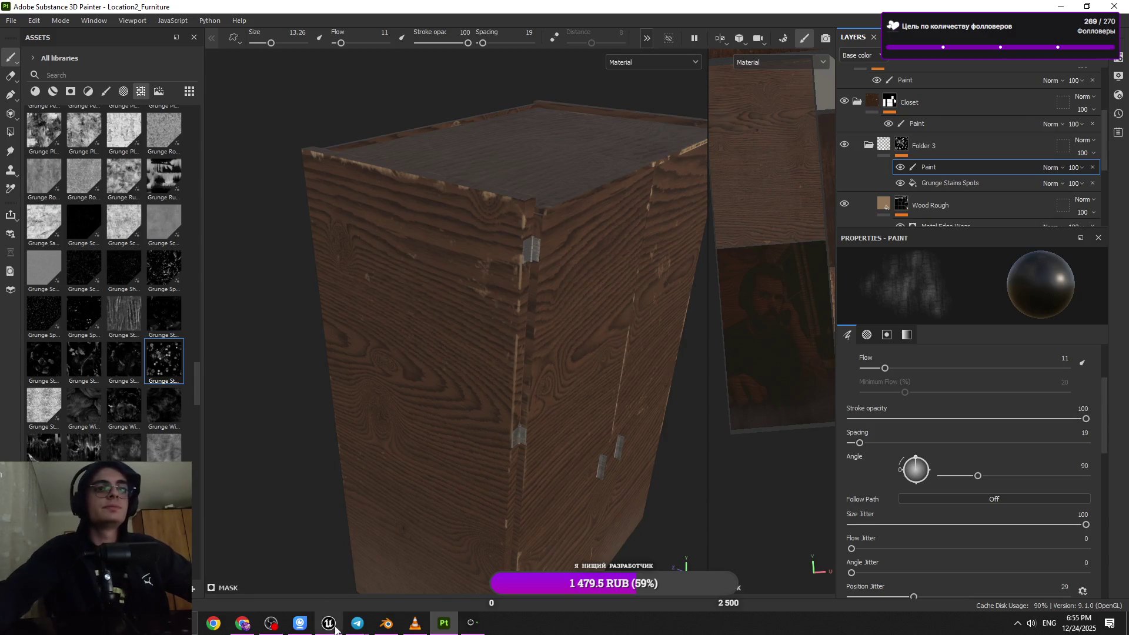
mouse_move(357, 622)
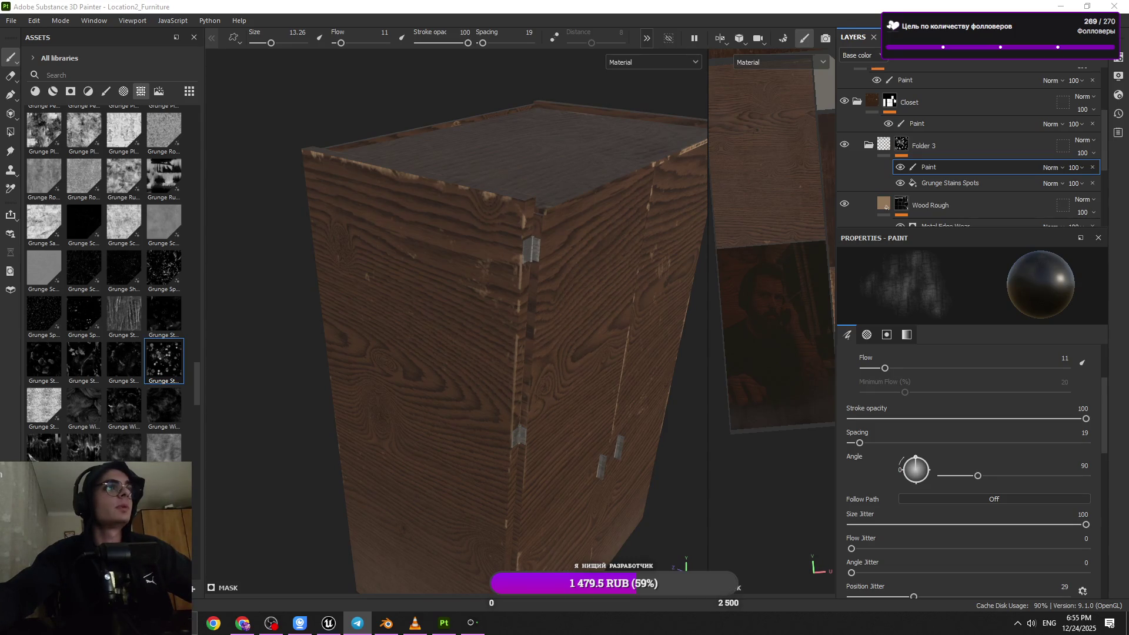
left_click_drag(564, 470, 492, 398, "alt")
scroll(479, 500, "up", 2)
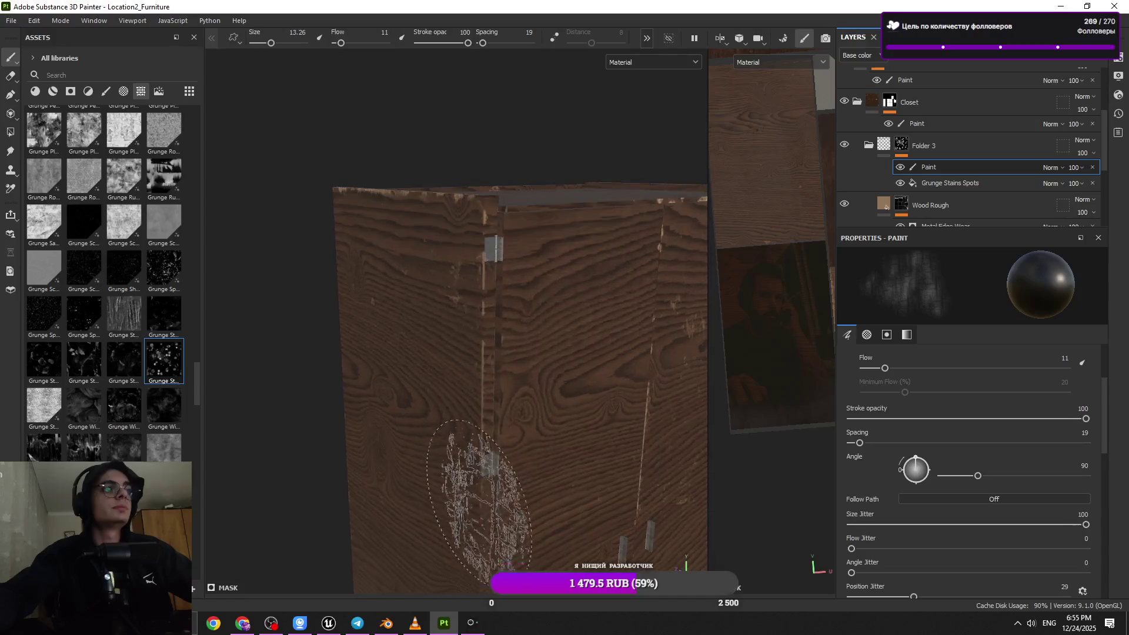
scroll(479, 500, "down", 3)
mouse_move(542, 454)
left_mouse_down("alt")
mouse_move(580, 404)
mouse_move(459, 320)
mouse_move(441, 335)
mouse_move(478, 327)
left_mouse_up("alt")
scroll(476, 343, "up", 3)
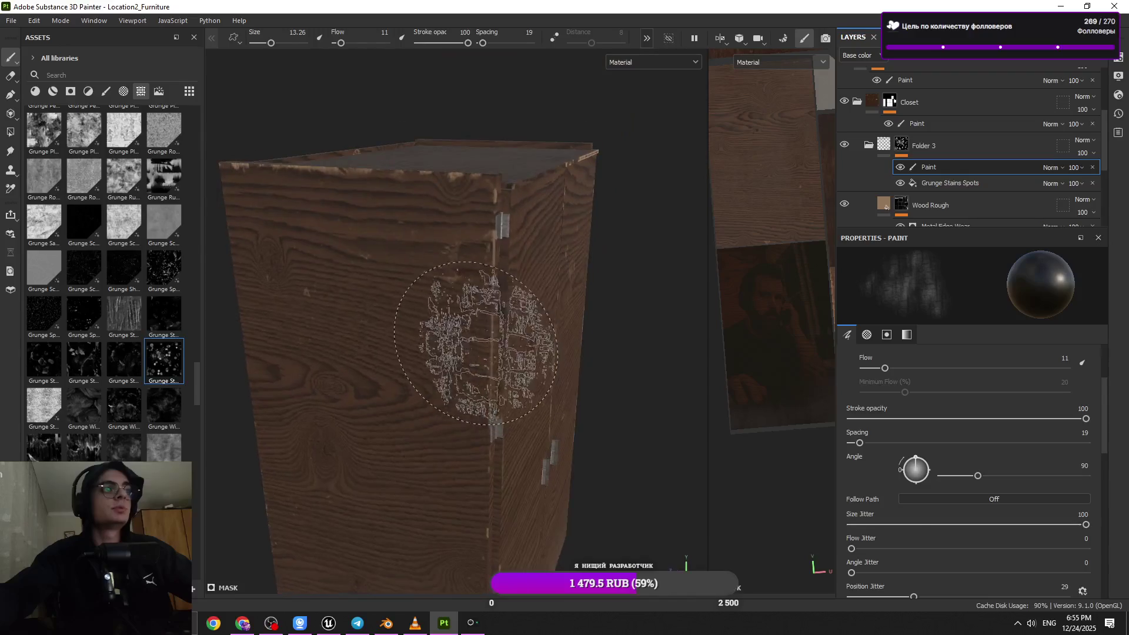
mouse_move(267, 188)
left_mouse_down("alt")
mouse_move(391, 252)
mouse_move(479, 272)
mouse_move(423, 278)
left_mouse_up("alt")
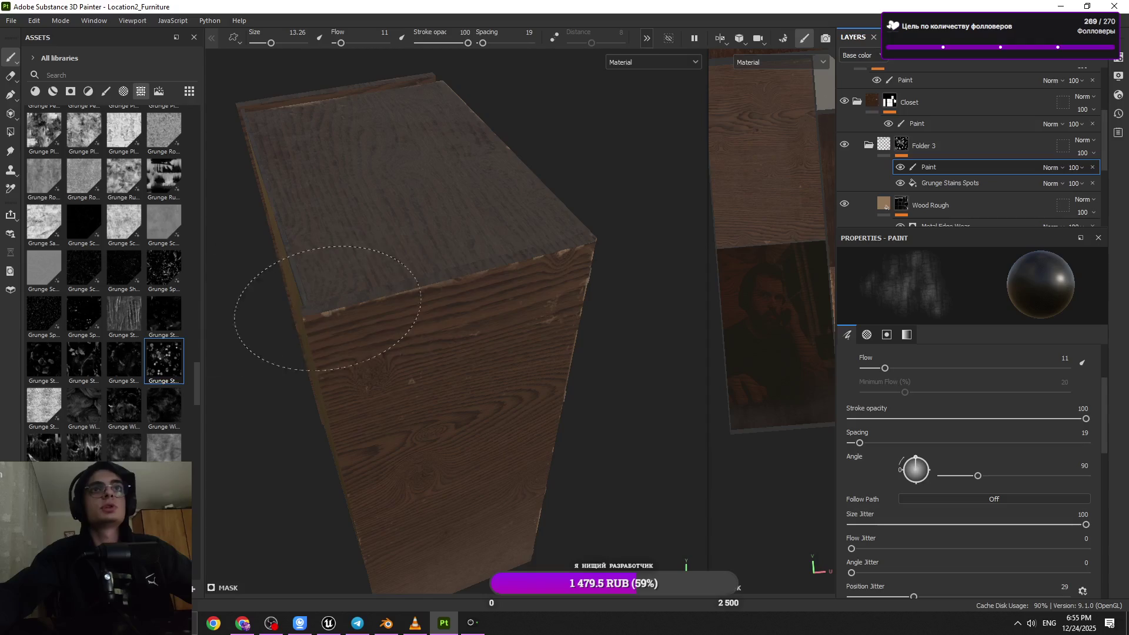
mouse_move(488, 303)
left_mouse_down("alt")
mouse_move(260, 323)
mouse_move(415, 398)
left_mouse_up("alt")
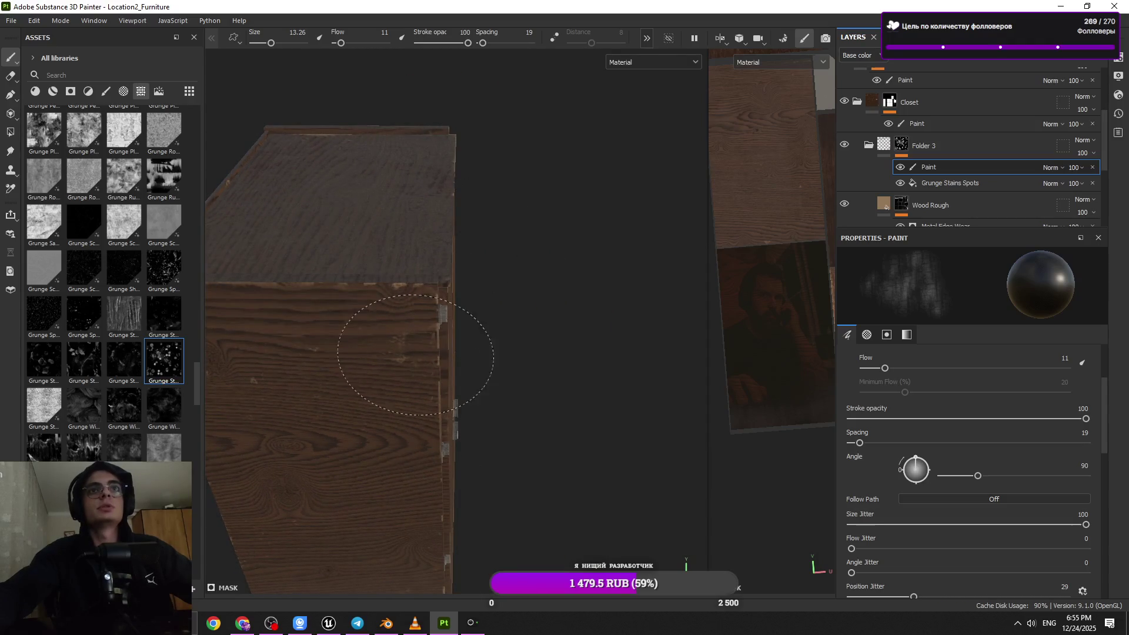
mouse_move(385, 350)
right_mouse_down("alt")
mouse_move(429, 404)
mouse_move(493, 51)
mouse_move(454, 212)
right_mouse_up("alt")
mouse_move(454, 212)
left_mouse_down("alt")
mouse_move(327, 340)
mouse_move(434, 428)
mouse_move(409, 301)
left_mouse_up("alt")
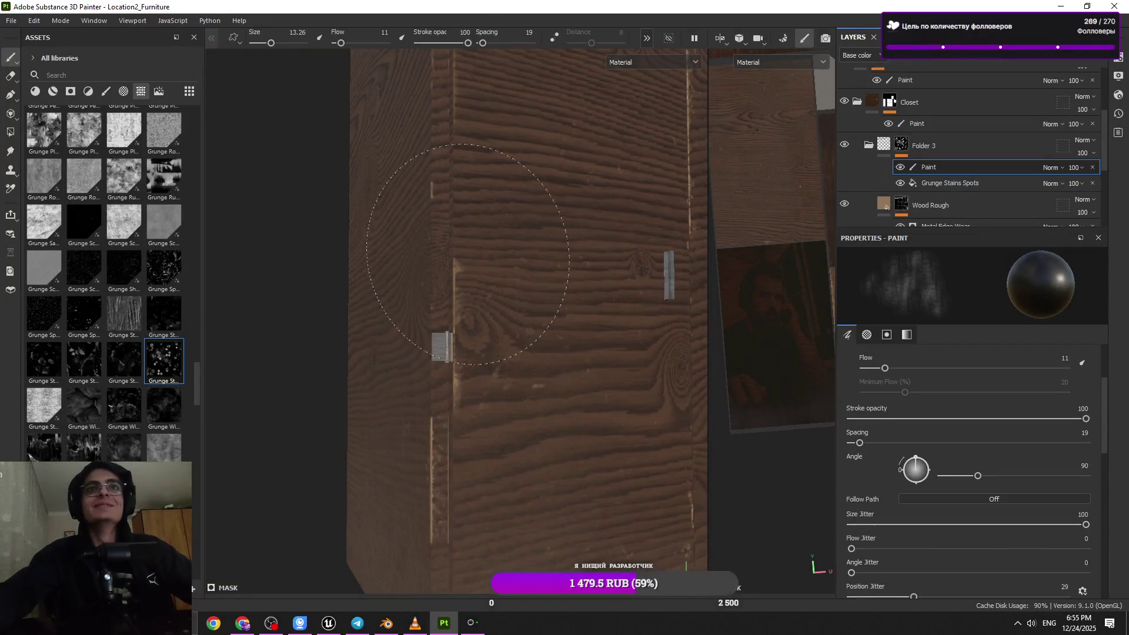
mouse_move(413, 406)
left_mouse_down("alt")
mouse_move(537, 383)
mouse_move(373, 366)
mouse_move(453, 329)
mouse_move(521, 279)
mouse_move(517, 441)
mouse_move(605, 416)
mouse_move(506, 352)
mouse_move(466, 270)
left_mouse_up("alt")
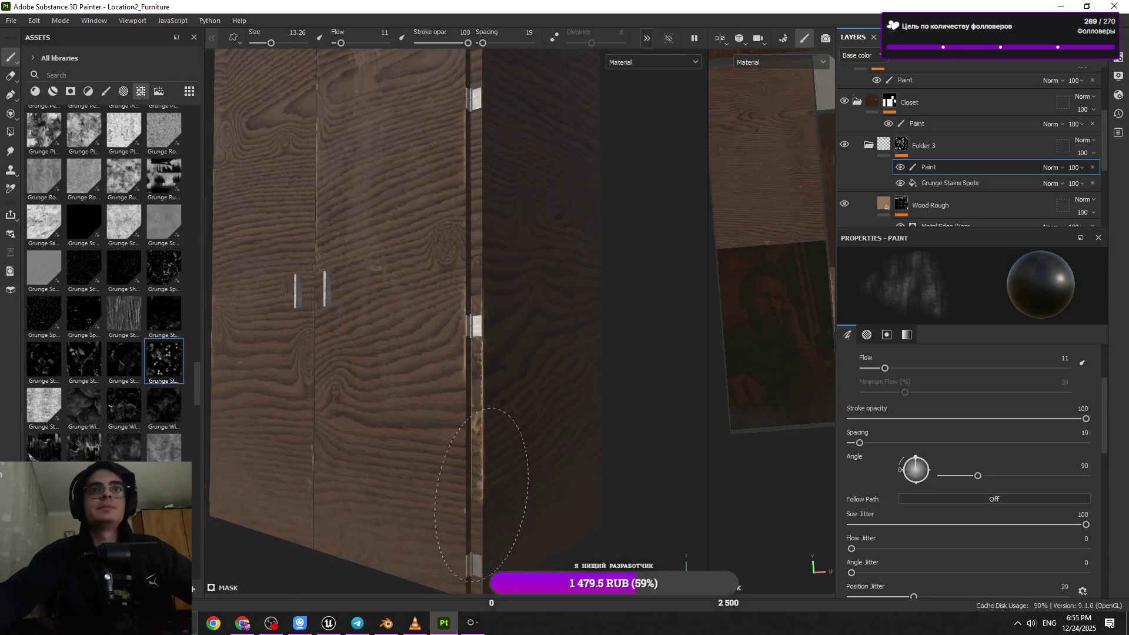
mouse_move(507, 461)
left_mouse_down("alt")
mouse_move(517, 365)
mouse_move(512, 436)
mouse_move(434, 428)
mouse_move(472, 496)
mouse_move(499, 400)
mouse_move(474, 297)
mouse_move(373, 312)
mouse_move(541, 383)
mouse_move(491, 466)
mouse_move(504, 288)
left_mouse_up("alt")
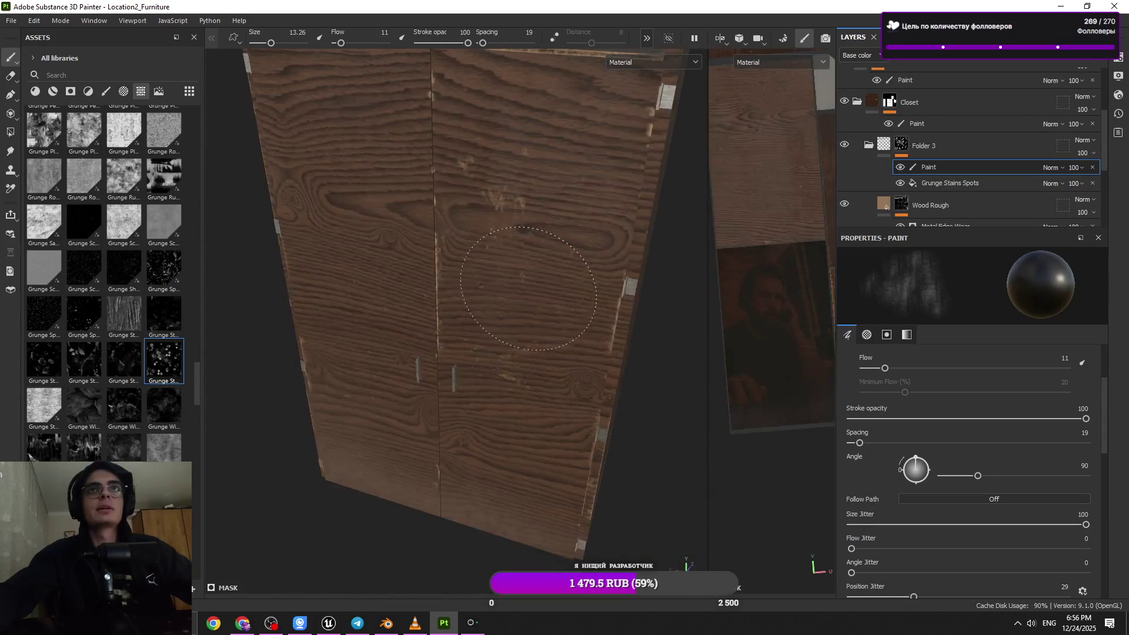
mouse_move(451, 291)
left_mouse_down("alt")
mouse_move(353, 222)
mouse_move(330, 300)
mouse_move(440, 259)
mouse_move(353, 306)
mouse_move(383, 330)
mouse_move(412, 294)
mouse_move(449, 399)
mouse_move(436, 377)
mouse_move(446, 390)
mouse_move(530, 396)
mouse_move(558, 339)
mouse_move(530, 359)
mouse_move(478, 358)
left_mouse_up("alt")
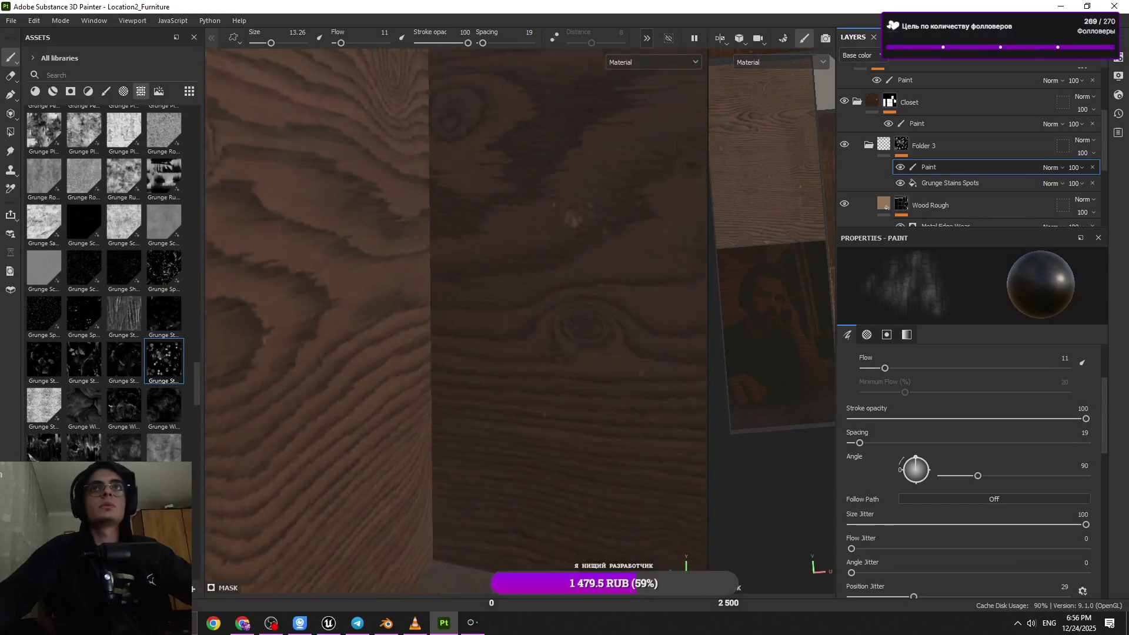
mouse_move(491, 318)
left_mouse_down("alt")
mouse_move(492, 416)
mouse_move(383, 466)
mouse_move(396, 106)
mouse_move(523, 314)
mouse_move(340, 404)
mouse_move(373, 433)
mouse_move(575, 404)
mouse_move(566, 422)
mouse_move(506, 389)
mouse_move(454, 416)
mouse_move(554, 316)
mouse_move(542, 335)
mouse_move(327, 365)
mouse_move(431, 373)
mouse_move(468, 265)
mouse_move(501, 355)
left_mouse_up("alt")
scroll(497, 354, "up", 5)
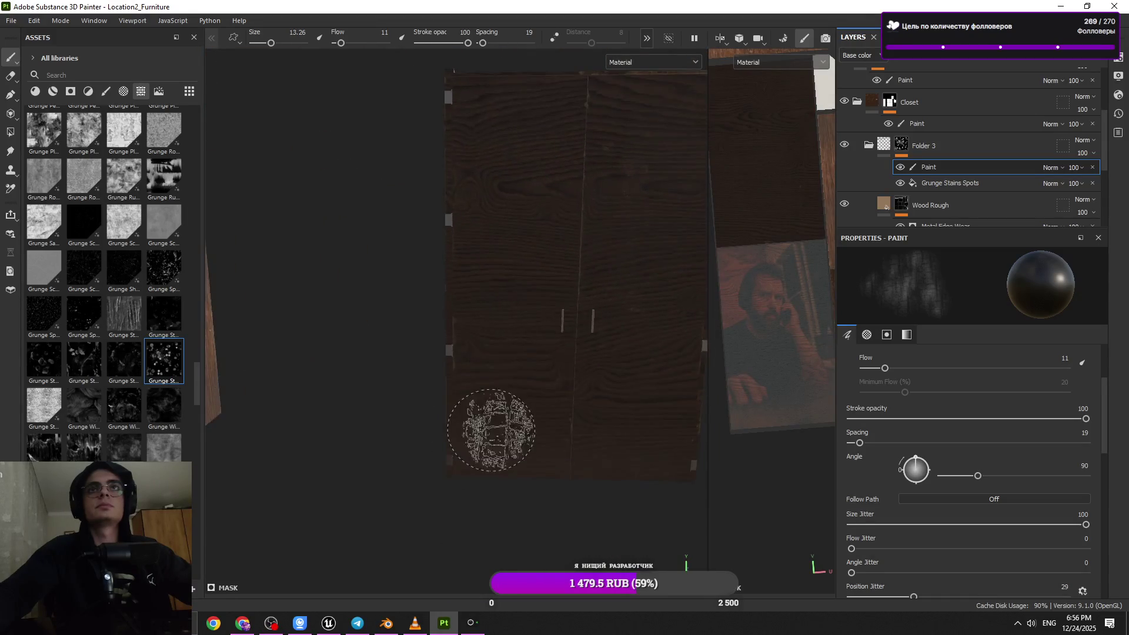
- Try lowering Wood Plain's roughness, then undo the change
mouse_move(495, 353)
right_mouse_down("shift")
mouse_move(514, 356)
mouse_move(461, 346)
right_mouse_up("shift")
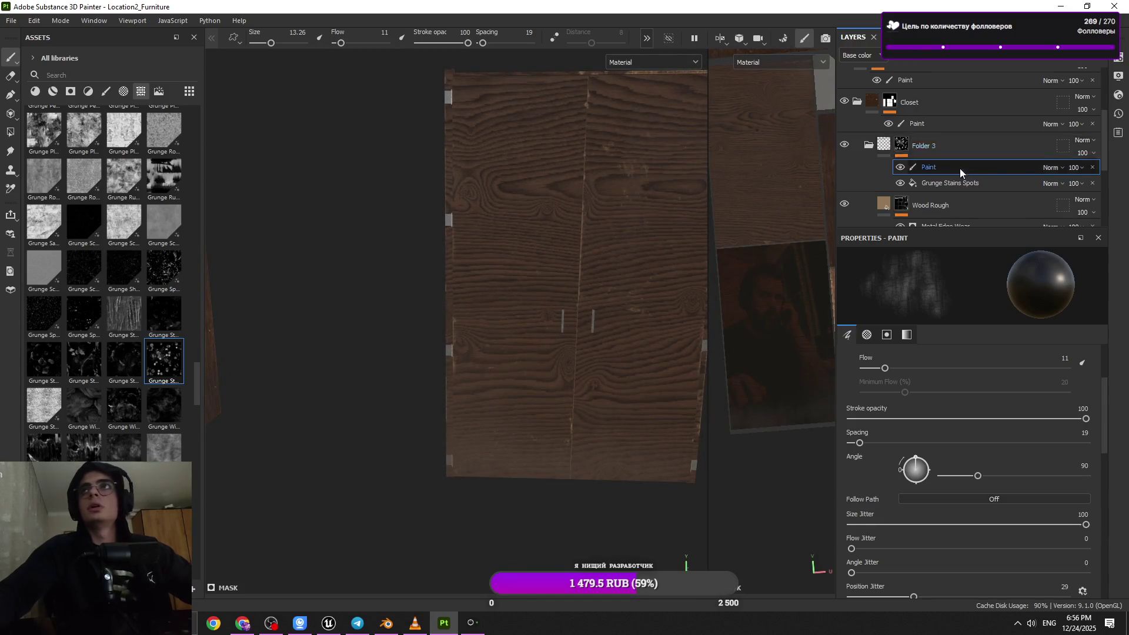
scroll(960, 168, "up", 2)
scroll(858, 142, "down", 2)
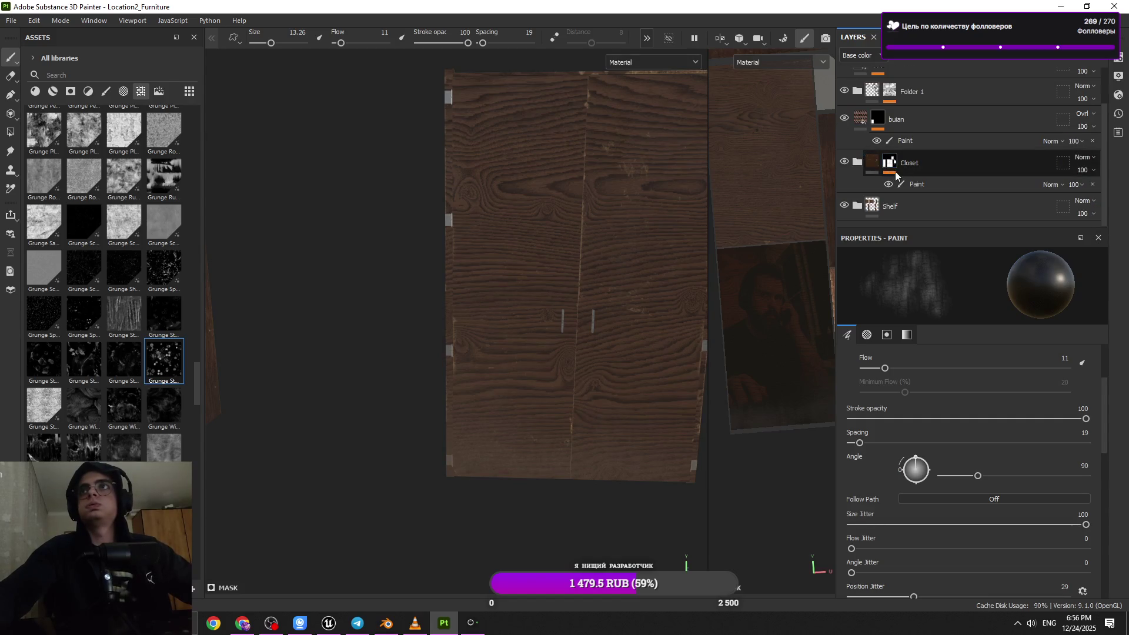
scroll(905, 168, "down", 3)
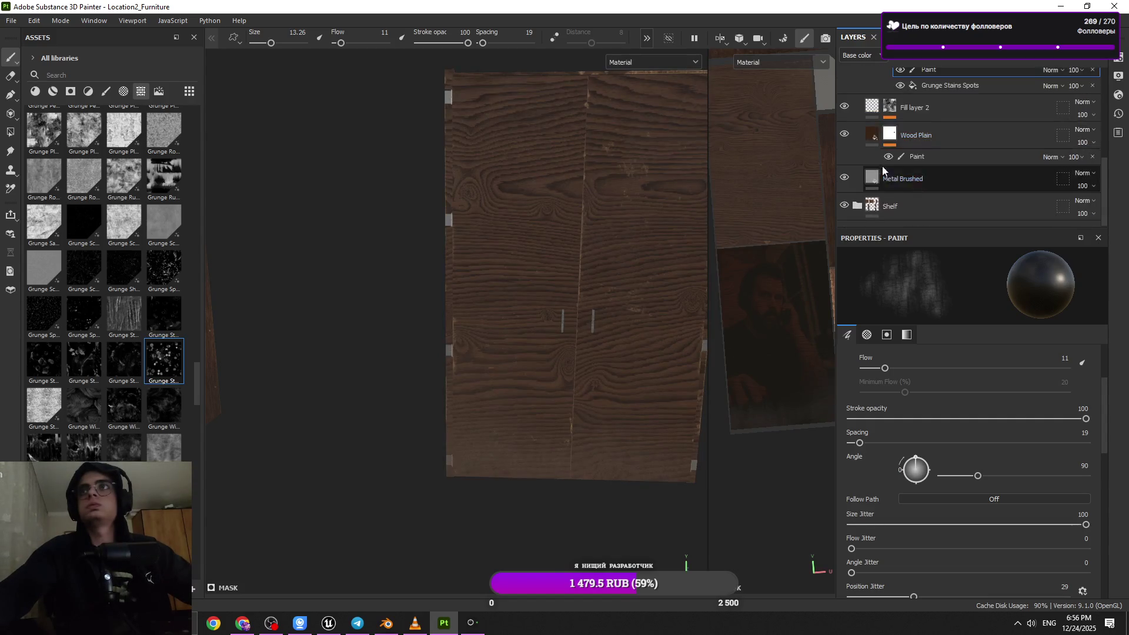
left_click(878, 140)
scroll(957, 434, "down", 5)
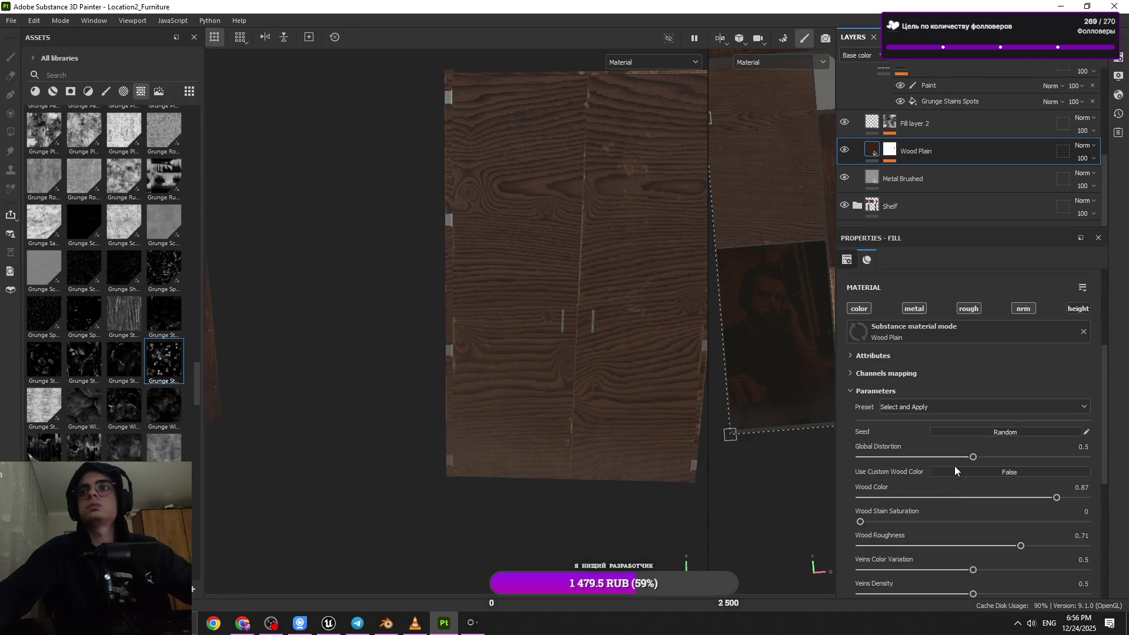
left_click(986, 545)
right_click_drag(561, 365, 583, 372, "shift")
key("ctrl+z")
mouse_move(577, 356)
left_mouse_down("alt")
mouse_move(608, 362)
mouse_move(641, 329)
mouse_move(650, 335)
mouse_move(661, 351)
mouse_move(633, 420)
left_mouse_up("alt")
right_click_drag(634, 420, 637, 428, "shift")
scroll(924, 185, "up", 2)
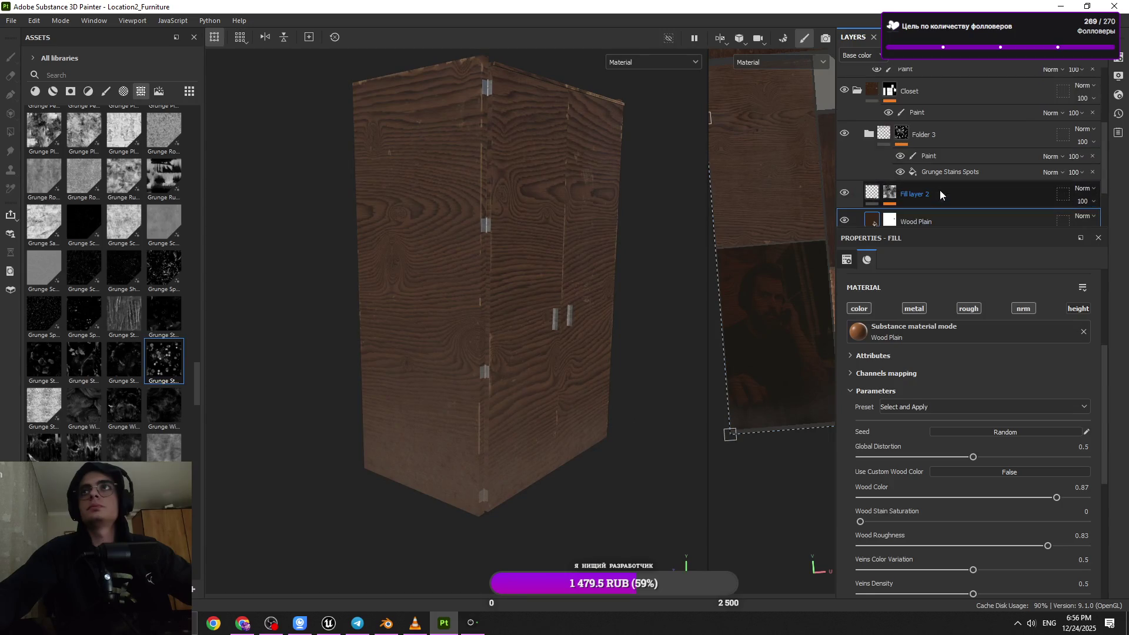
- Lower Fill layer 2's roughness to 0.3770 for a shinier wood finish
left_click(919, 200)
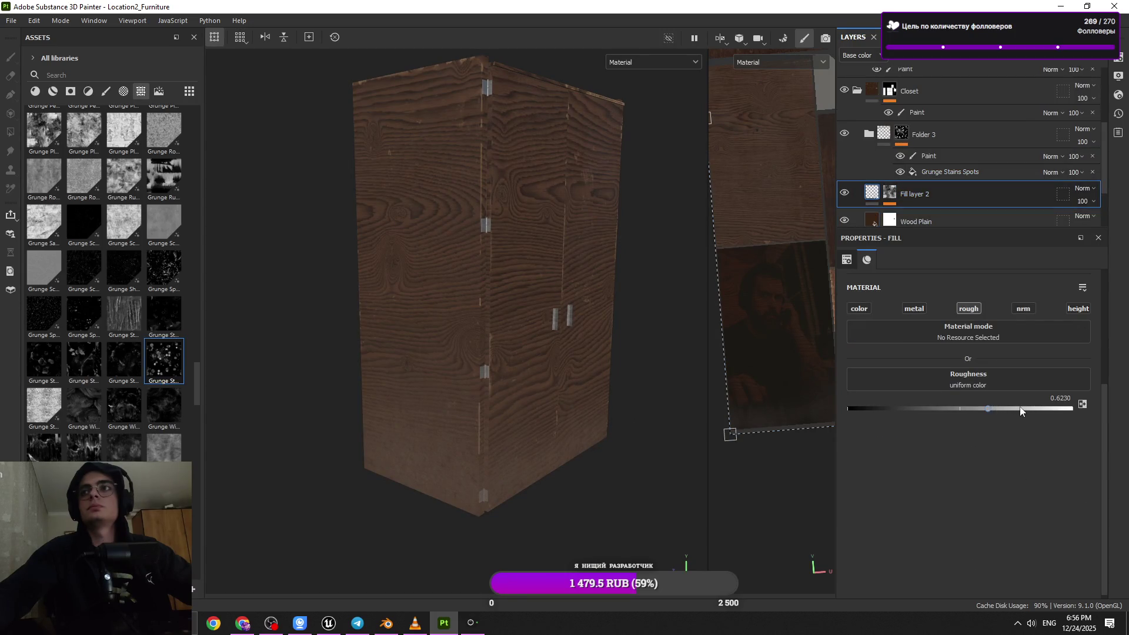
left_click_drag(1059, 414, 923, 427)
mouse_move(550, 371)
right_mouse_down("shift")
mouse_move(521, 368)
mouse_move(649, 381)
mouse_move(618, 390)
right_mouse_up("shift")
scroll(965, 147, "up", 5)
left_click(871, 85)
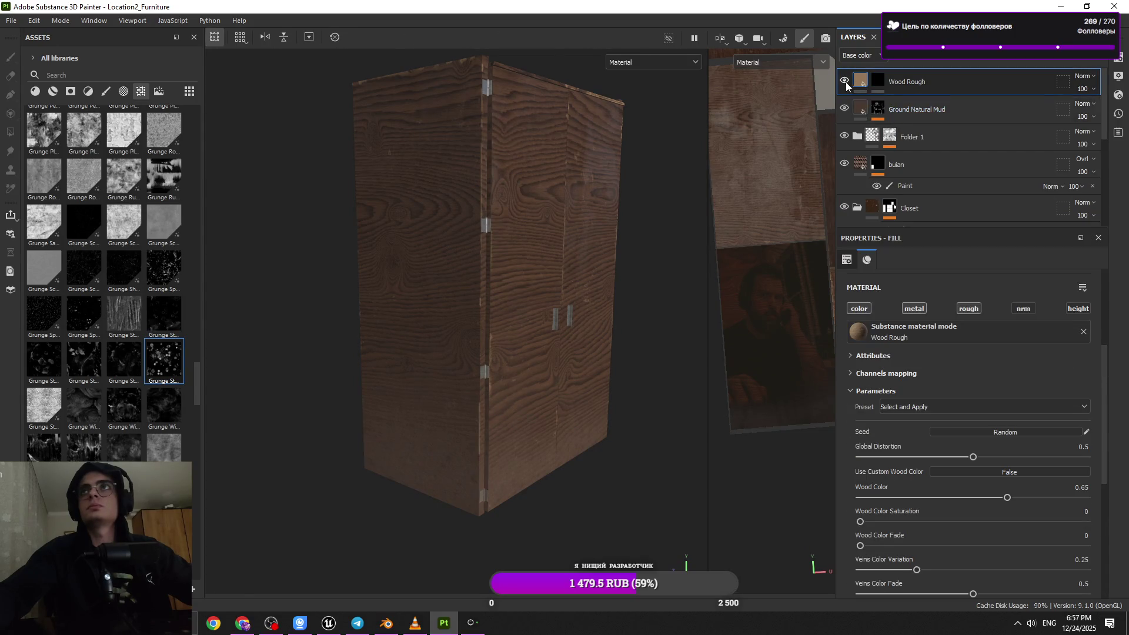
- Move Wood Rough below the Closet folder and raise Ground Natural Mud's roughness
left_click_drag(933, 86, 923, 212)
left_click(860, 87)
scroll(991, 476, "down", 2)
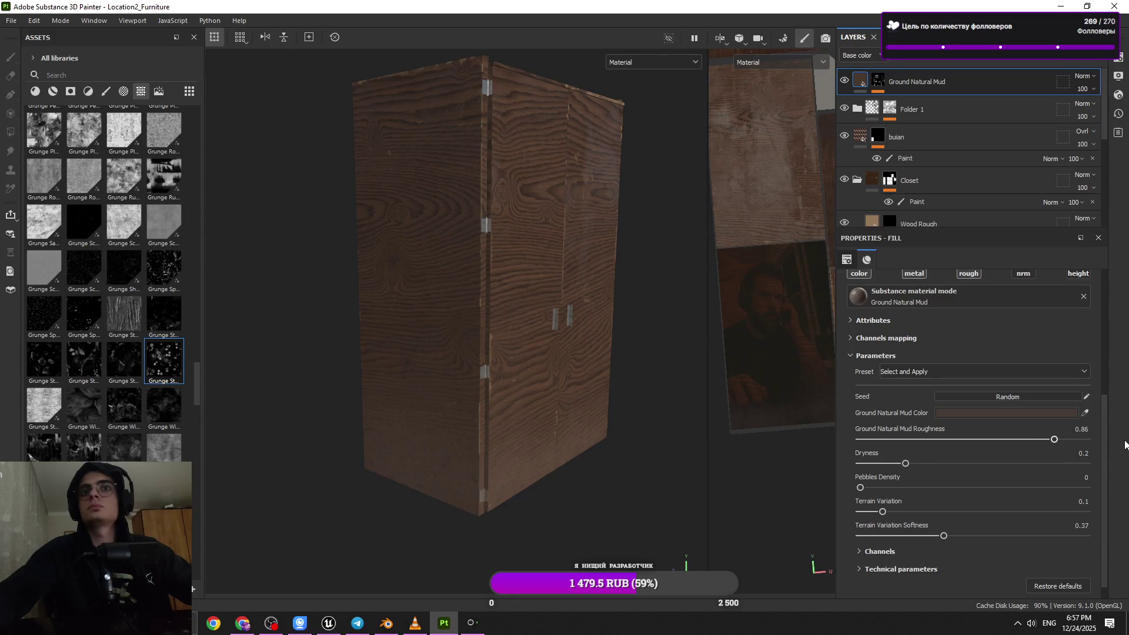
left_click_drag(1088, 440, 1078, 438)
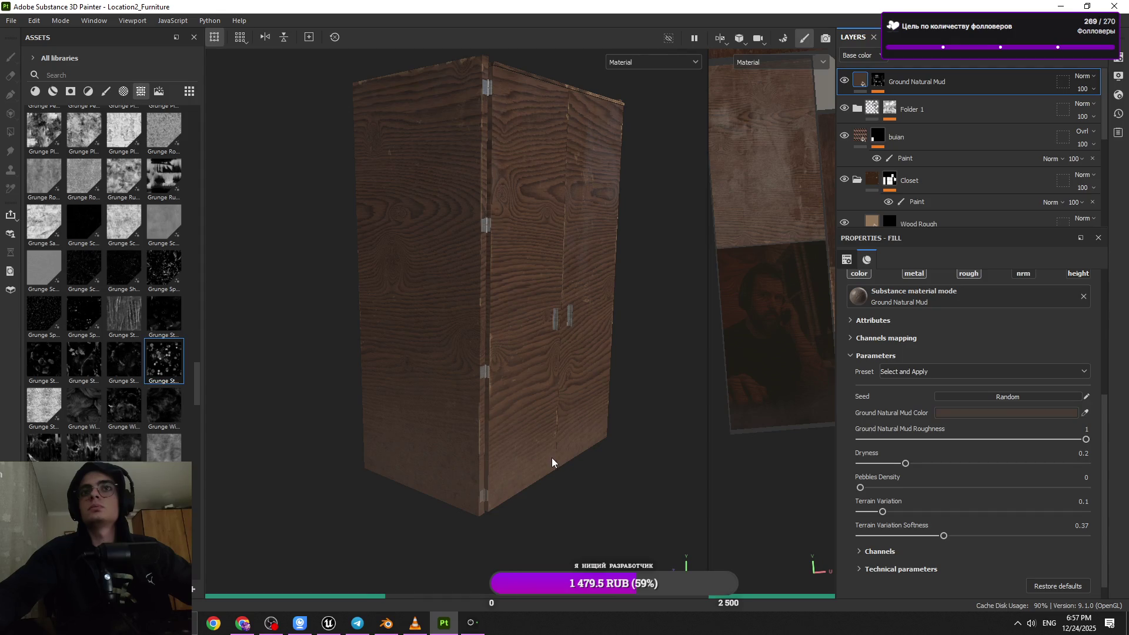
left_click_drag(551, 467, 529, 353, "alt")
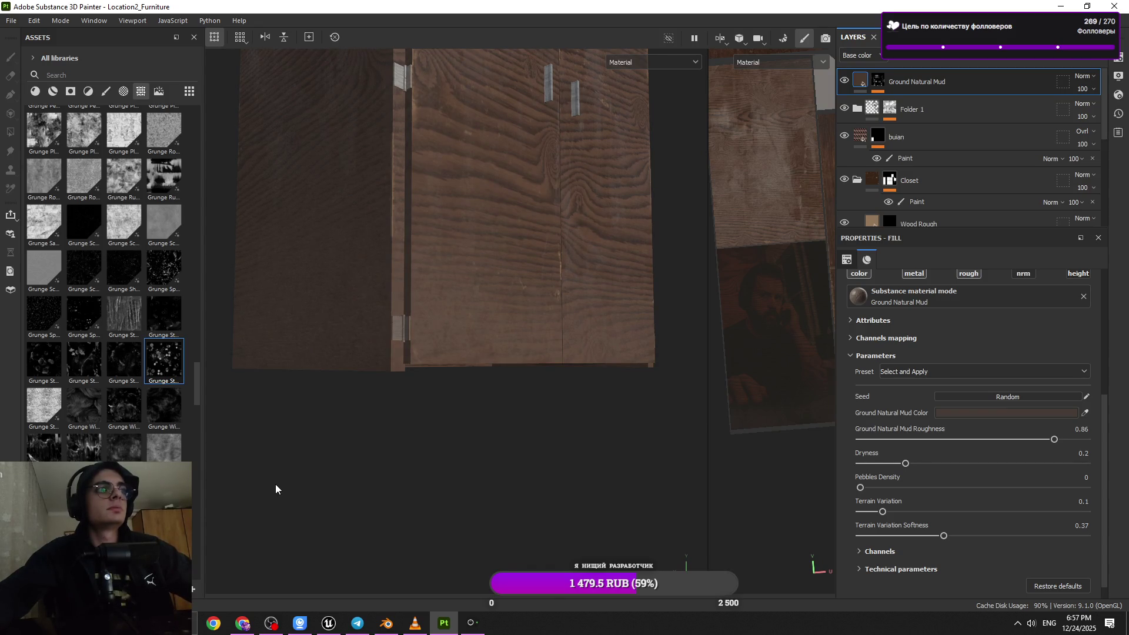
mouse_move(441, 471)
left_mouse_down("alt")
mouse_move(473, 429)
mouse_move(479, 387)
mouse_move(546, 325)
mouse_move(469, 411)
mouse_move(540, 380)
mouse_move(557, 443)
mouse_move(534, 351)
mouse_move(555, 411)
mouse_move(567, 415)
left_mouse_up("alt")
right_click_drag(567, 414, 559, 424, "shift")
mouse_move(558, 424)
left_mouse_down("alt")
mouse_move(504, 471)
mouse_move(423, 446)
left_mouse_up("alt")
mouse_move(423, 446)
right_mouse_down("shift")
mouse_move(454, 448)
mouse_move(398, 462)
right_mouse_up("shift")
left_click_drag(398, 462, 552, 401, "alt")
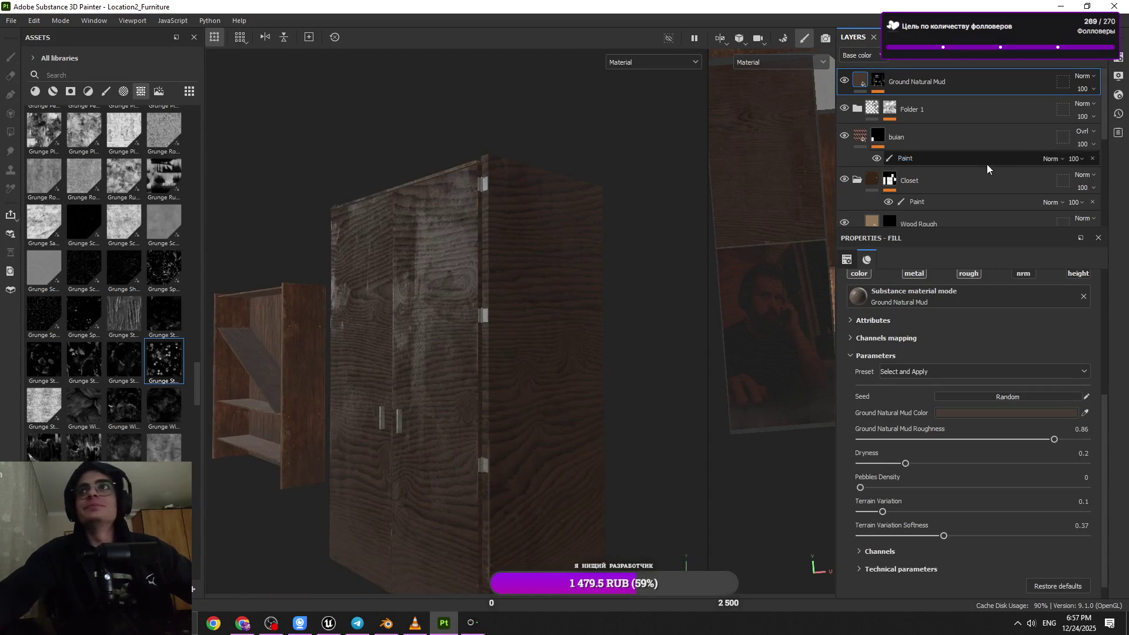
- Inspect Folder 3's Grunge Stains Spots fill on the closet and shelf
scroll(929, 187, "down", 3)
left_click(888, 182)
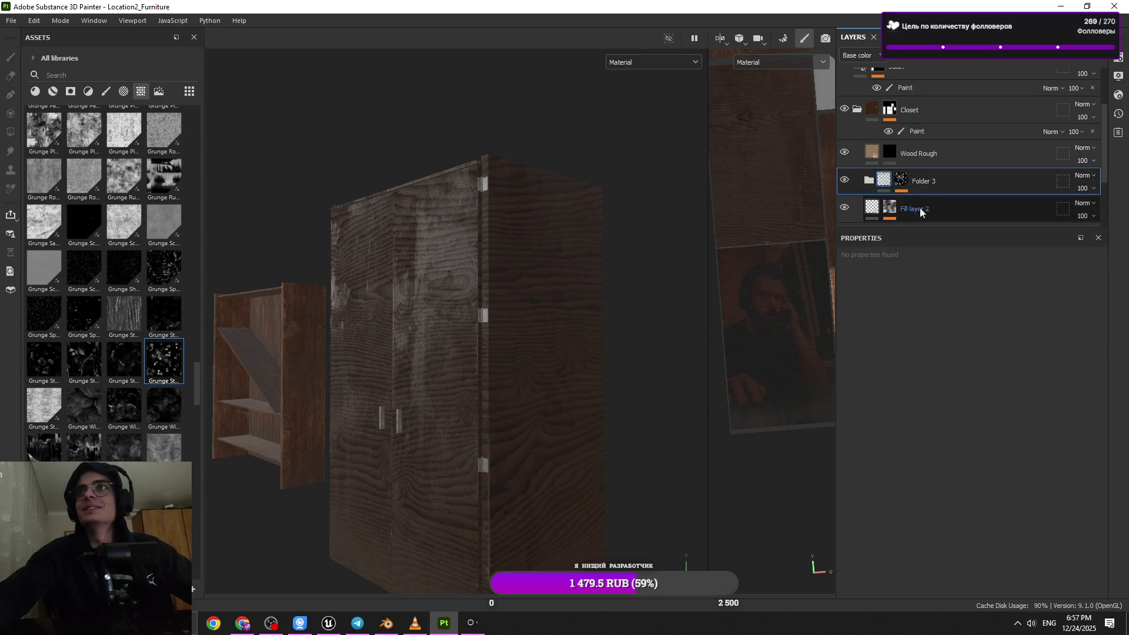
left_click(941, 219)
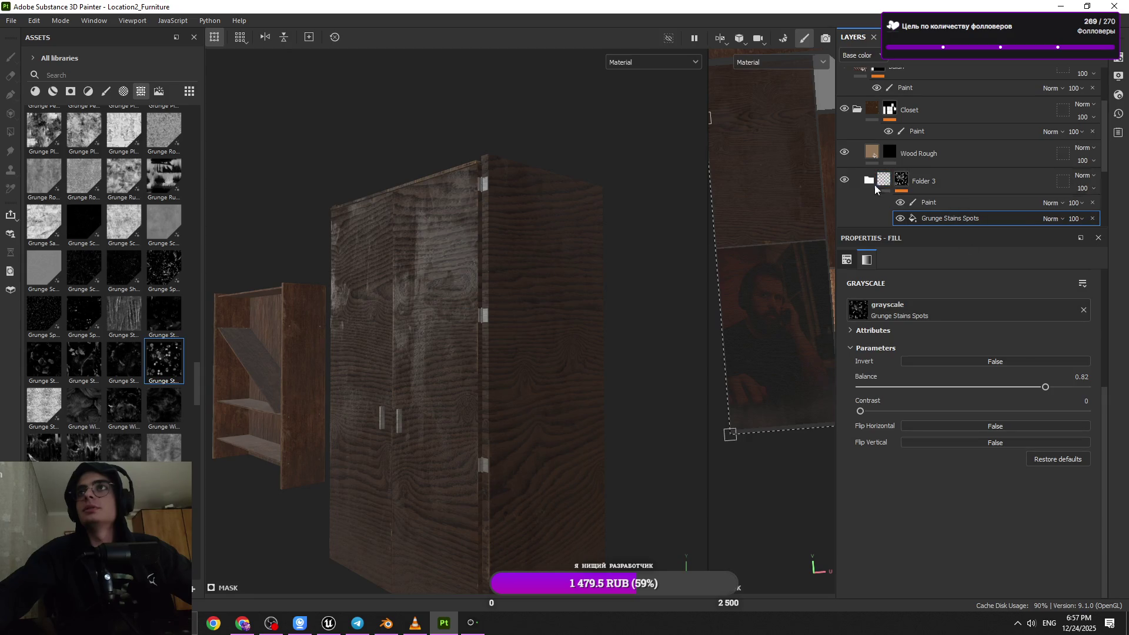
key("1")
left_click_drag(434, 389, 474, 369, "alt")
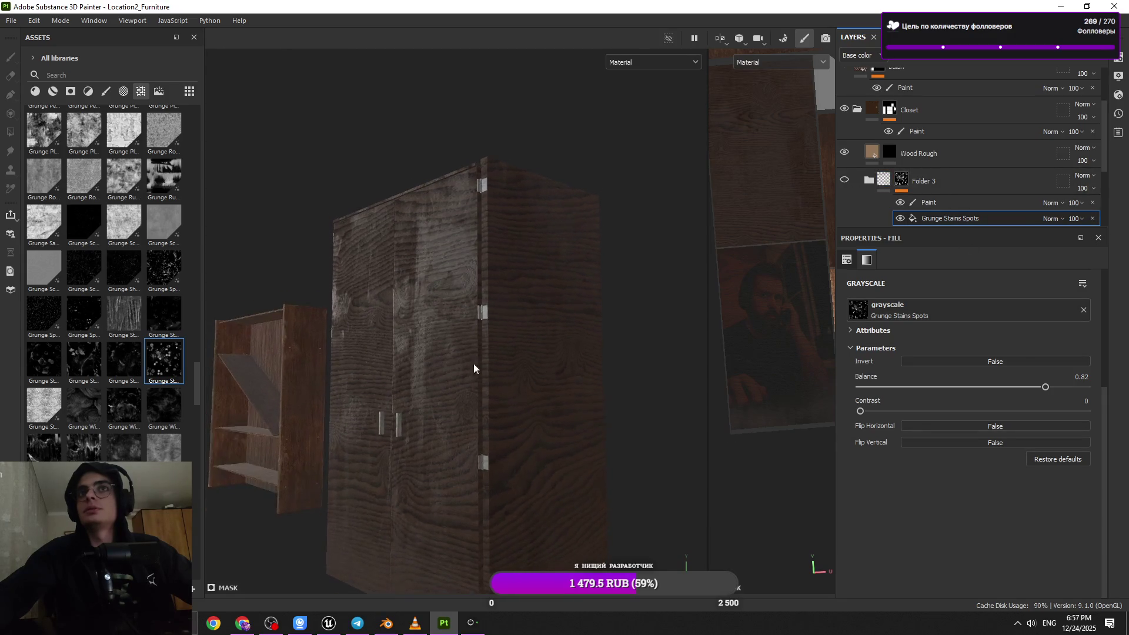
scroll(847, 164, "down", 2)
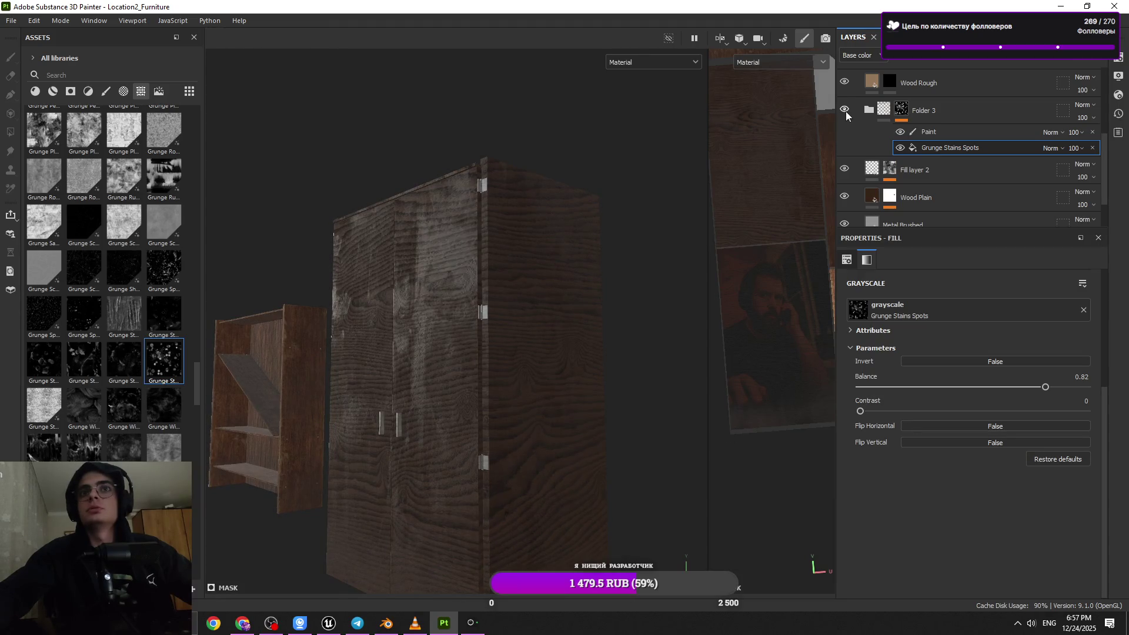
scroll(858, 129, "up", 1)
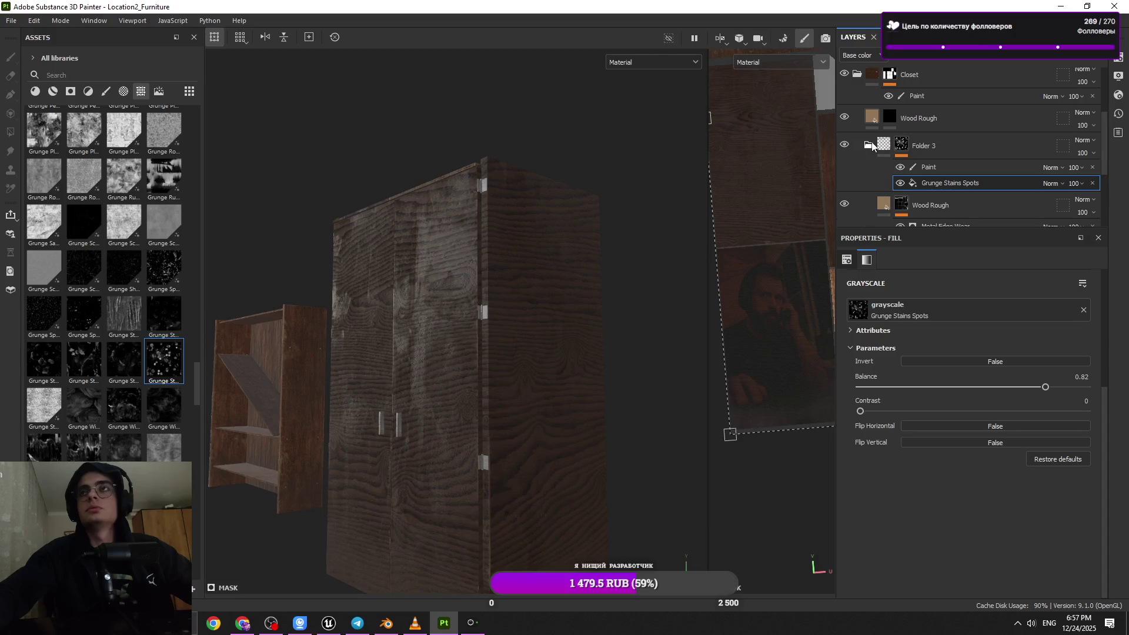
scroll(898, 187, "up", 1)
mouse_move(588, 329)
left_mouse_down("alt")
mouse_move(547, 347)
mouse_move(490, 297)
mouse_move(530, 329)
left_mouse_up("alt")
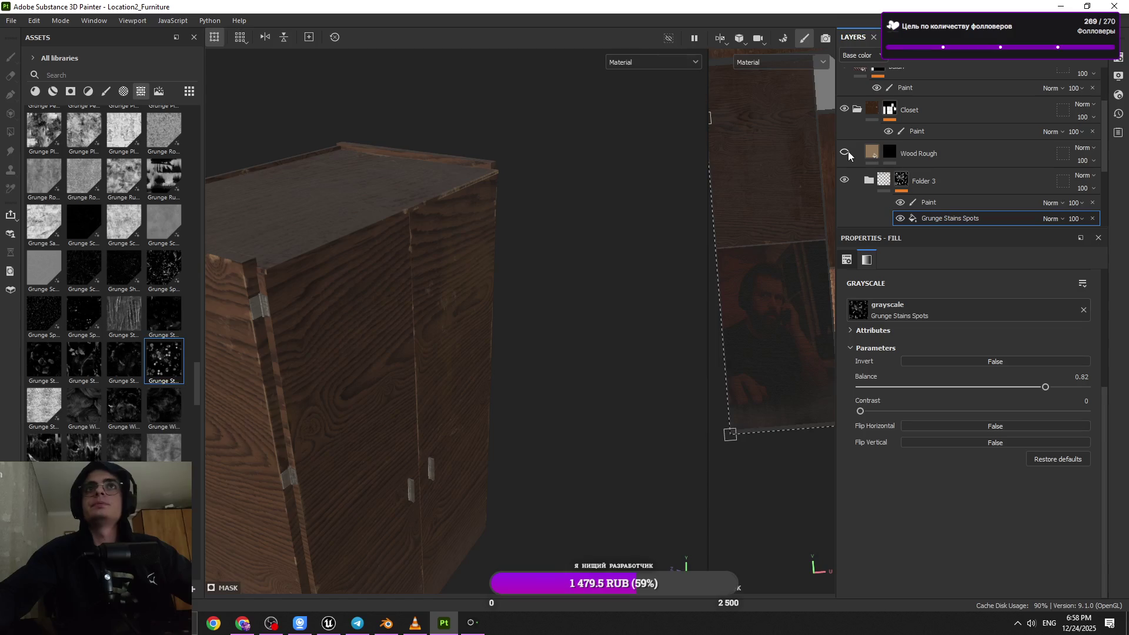
mouse_move(588, 277)
left_mouse_down("alt")
mouse_move(461, 323)
mouse_move(529, 266)
left_mouse_up("alt")
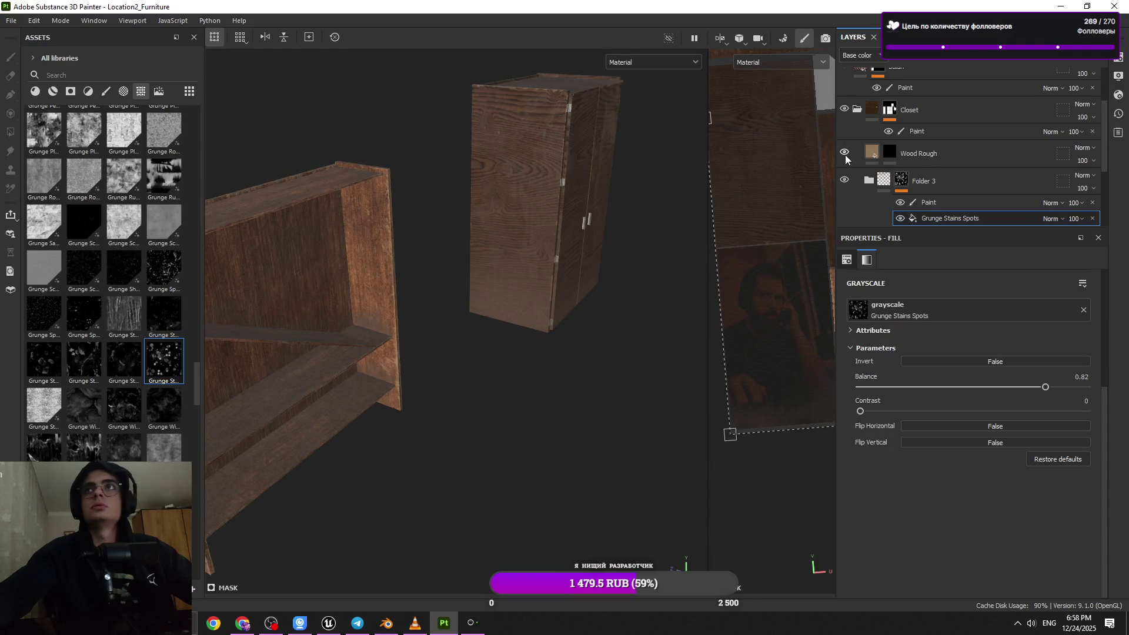
- Delete the Wood Rough layer from the stack
left_click(918, 154)
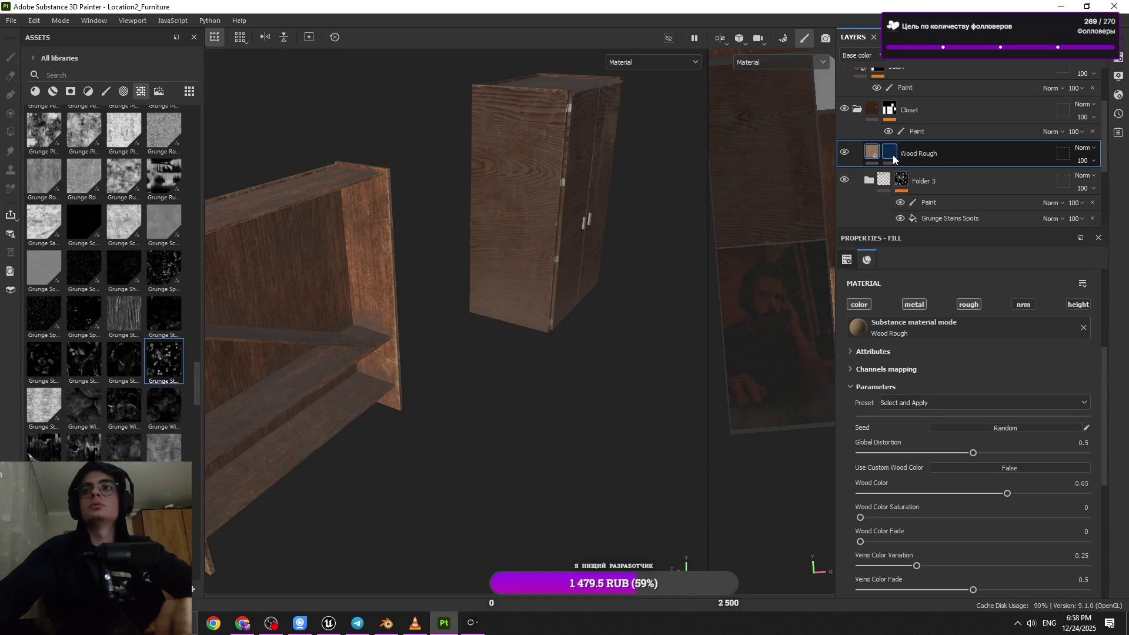
key("Delete")
key("f")
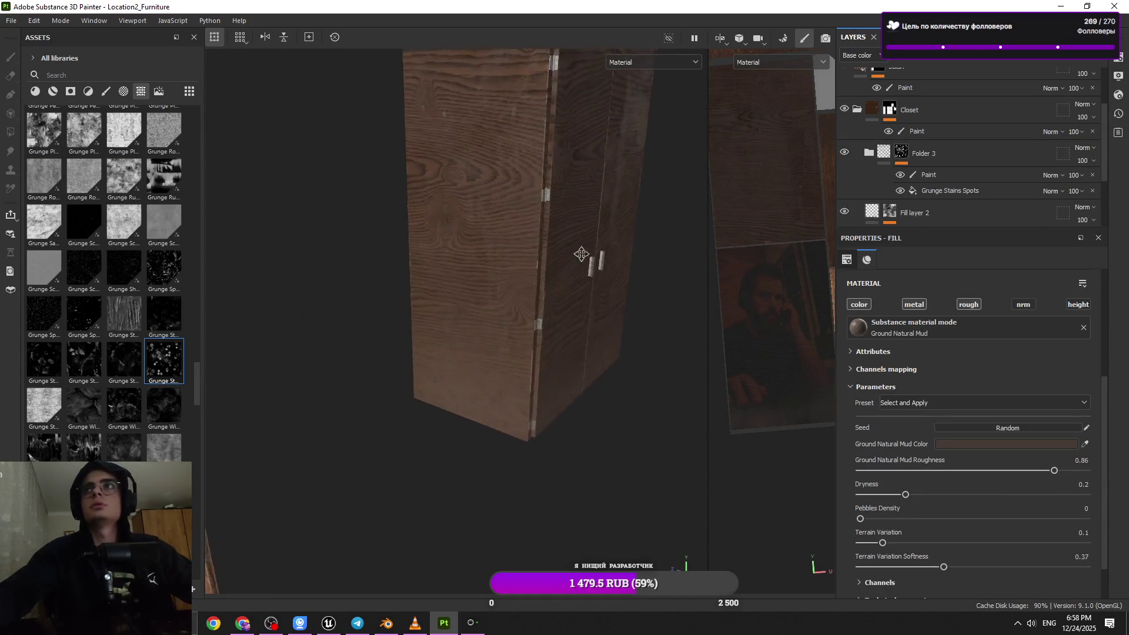
scroll(854, 173, "down", 2)
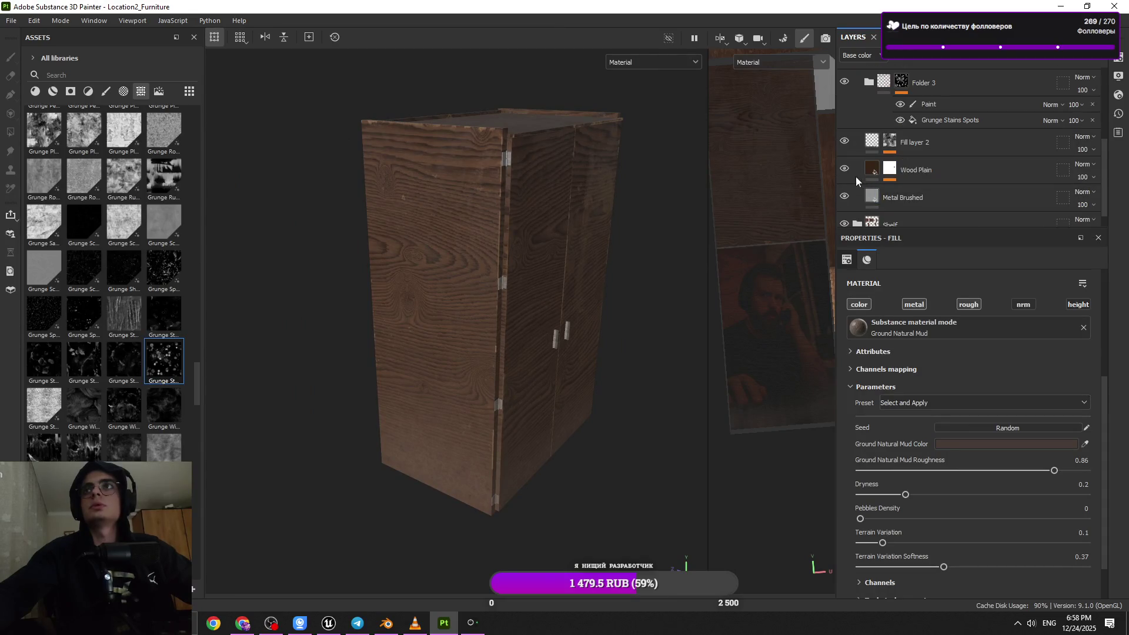
left_click(869, 144)
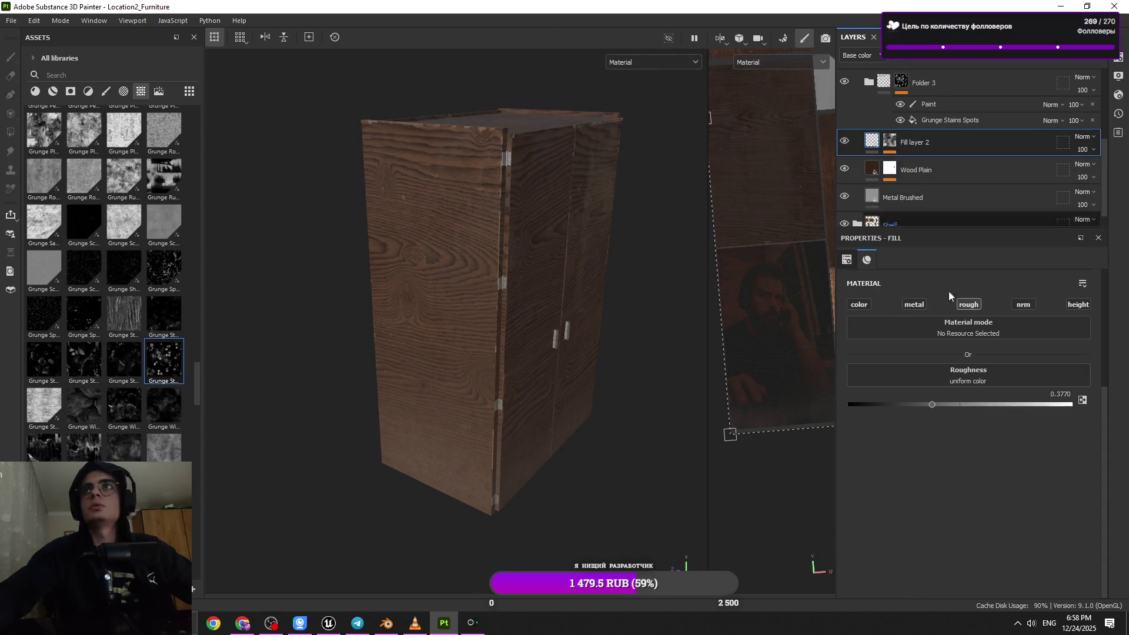
- Set the tiling of Fill layer 2's Grunge Plaster Faded mask fill to 2
left_click(891, 149)
left_click(937, 164)
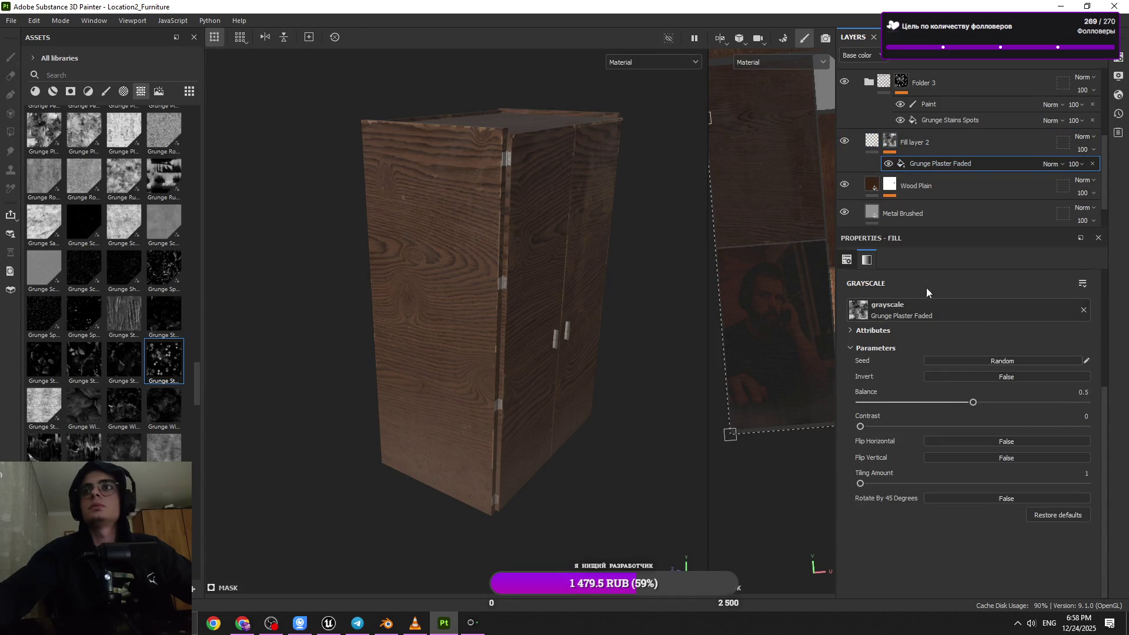
type("2")
key("Return")
mouse_move(623, 321)
left_mouse_down("alt")
mouse_move(635, 320)
mouse_move(426, 330)
mouse_move(449, 328)
mouse_move(440, 337)
left_mouse_up("alt")
mouse_move(440, 338)
right_mouse_down("shift")
mouse_move(415, 340)
mouse_move(422, 359)
right_mouse_up("shift")
- Add a paint layer to the mask and paint grunge on the door and left side at brush size 37.72
left_click(993, 62)
left_click(1012, 85)
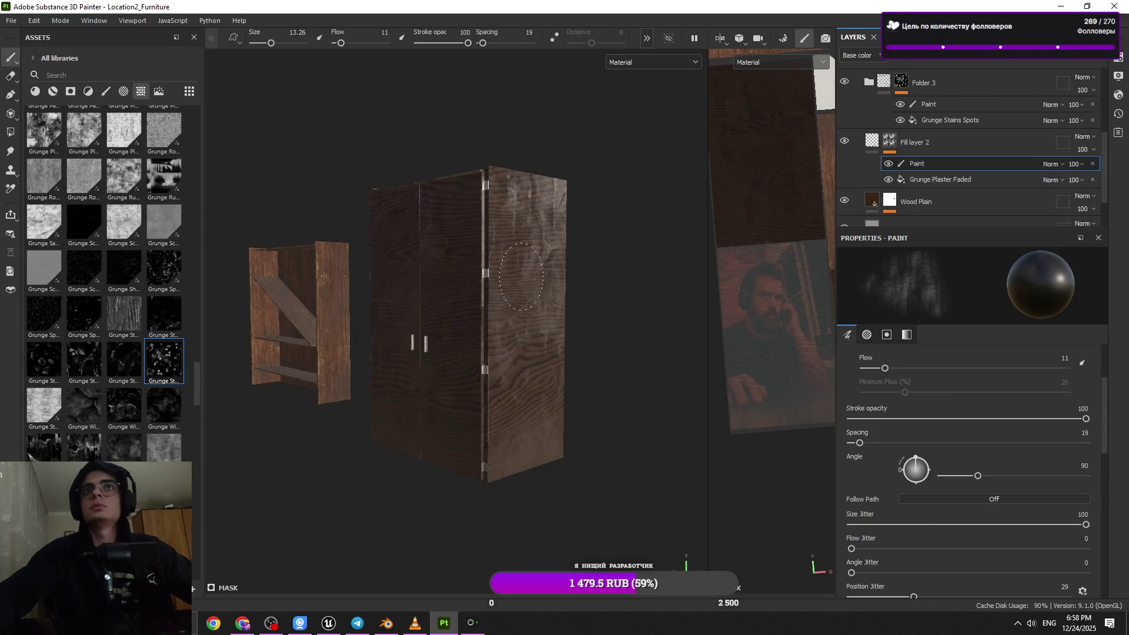
mouse_move(531, 310)
right_mouse_down("ctrl")
mouse_move(558, 310)
mouse_move(531, 310)
mouse_move(547, 329)
mouse_move(603, 335)
right_mouse_up("ctrl")
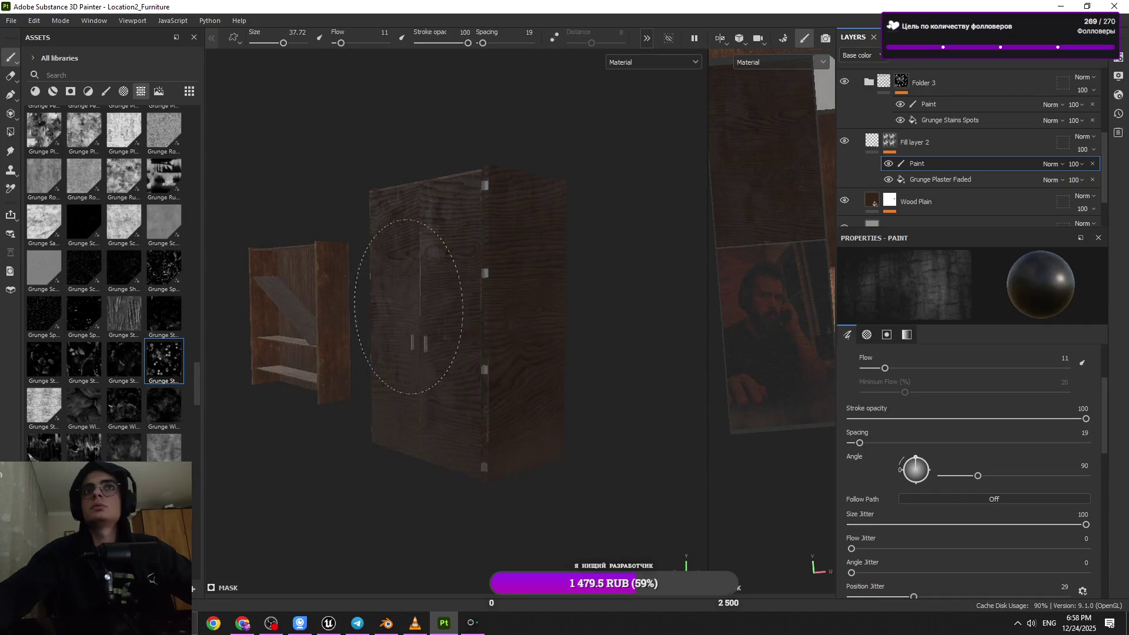
mouse_move(401, 369)
left_mouse_down()
mouse_move(471, 206)
mouse_move(446, 252)
left_mouse_up()
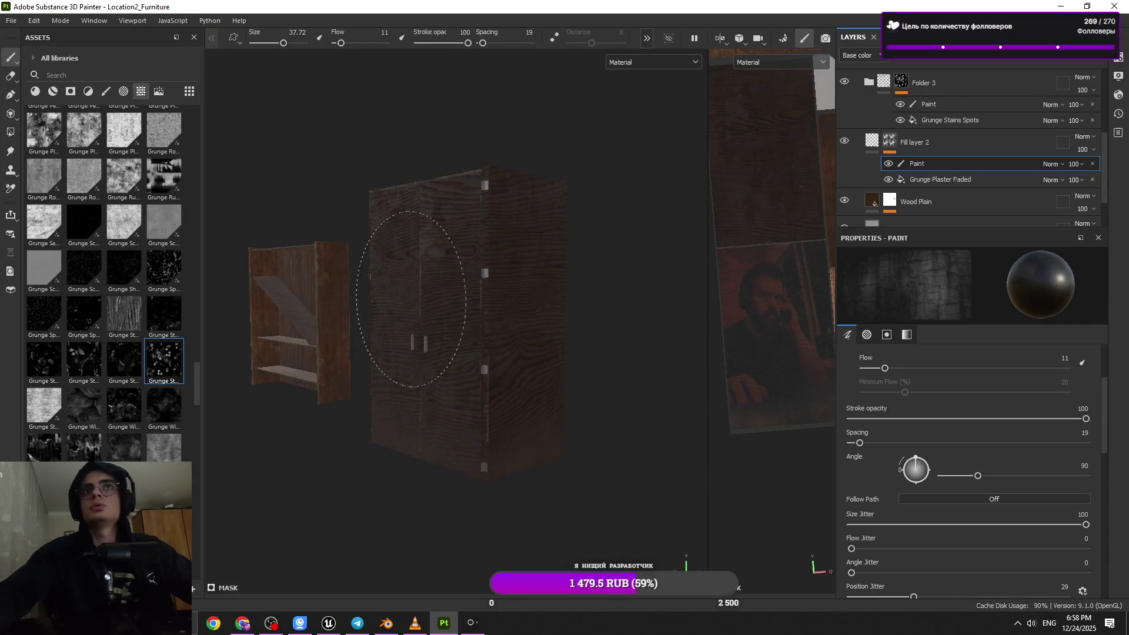
mouse_move(504, 345)
left_mouse_down("alt")
mouse_move(453, 361)
mouse_move(516, 351)
left_mouse_up("alt")
right_click_drag(517, 351, 488, 365, "shift")
left_click_drag(389, 310, 399, 394)
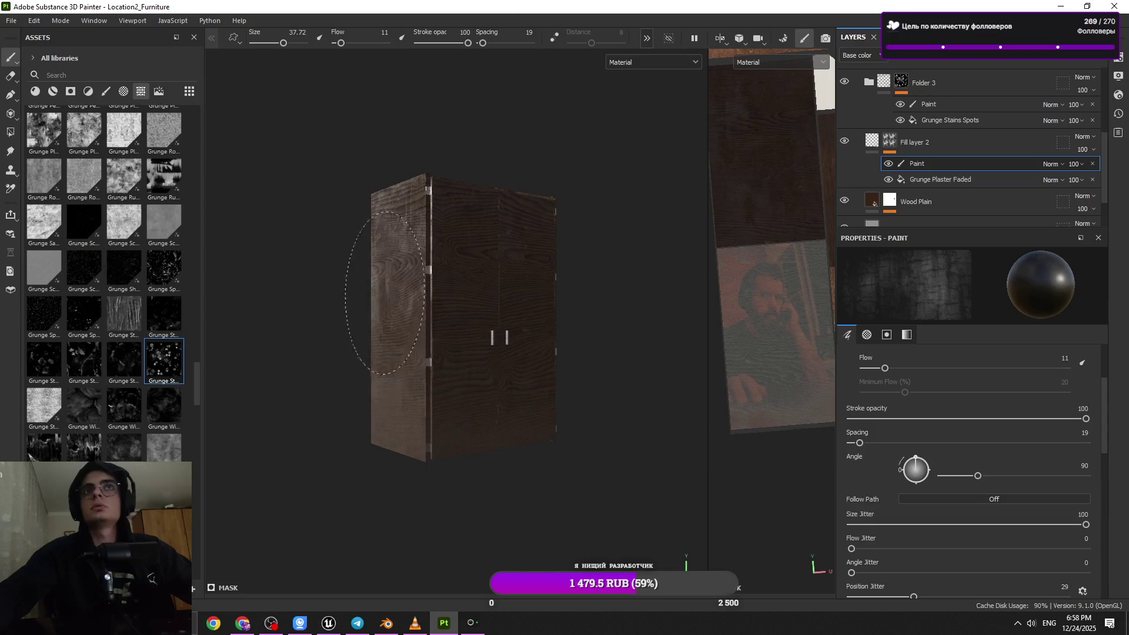
- Orbit and zoom the view from the wardrobe over to the grey table
mouse_move(459, 328)
left_mouse_down("alt")
mouse_move(512, 353)
mouse_move(453, 393)
left_mouse_up("alt")
mouse_move(453, 393)
right_mouse_down("alt")
mouse_move(414, 373)
mouse_move(479, 404)
right_mouse_up("alt")
mouse_move(478, 404)
left_mouse_down("alt")
mouse_move(479, 441)
mouse_move(477, 400)
left_mouse_up("alt")
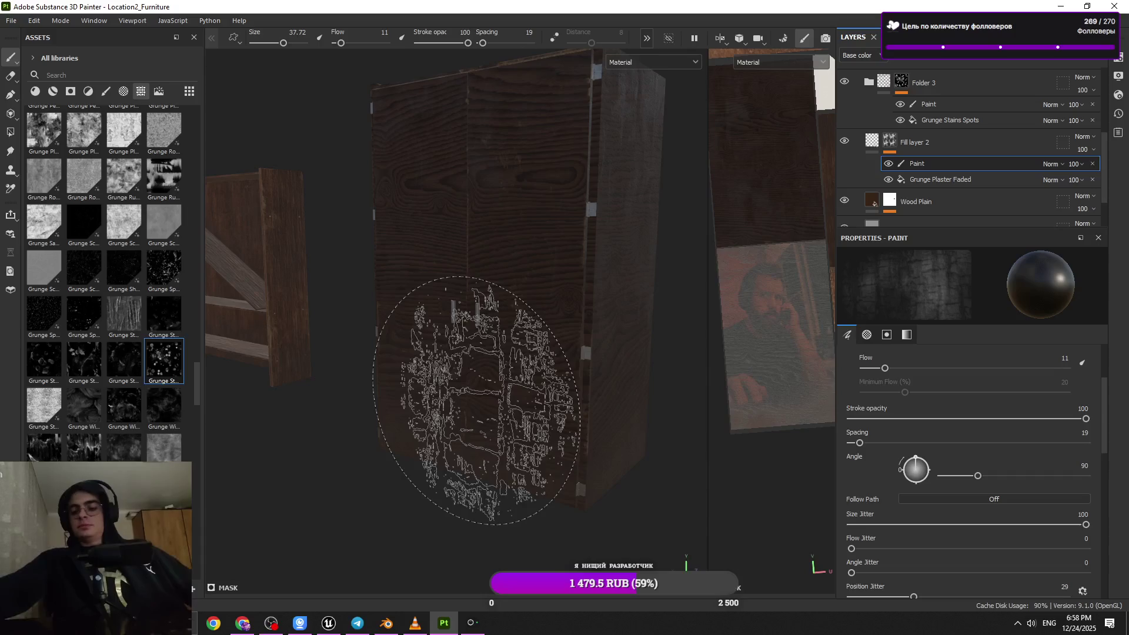
scroll(434, 403, "down", 6)
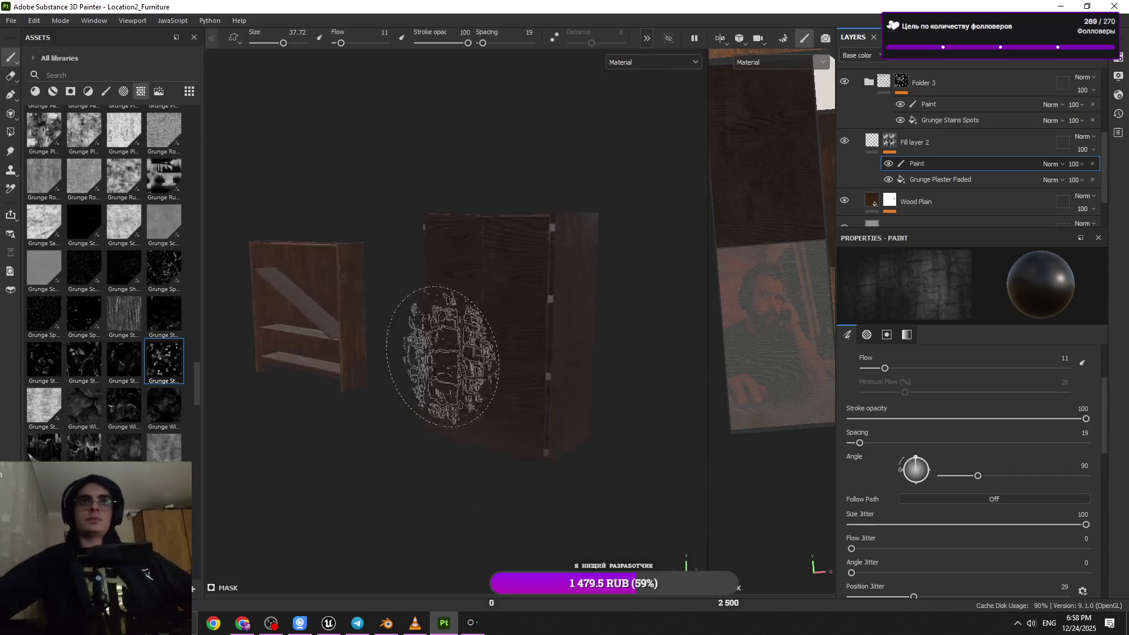
scroll(437, 299, "down", 2)
mouse_move(479, 308)
left_mouse_down("alt")
mouse_move(404, 328)
mouse_move(467, 467)
mouse_move(448, 444)
mouse_move(497, 404)
mouse_move(518, 411)
left_mouse_up("alt")
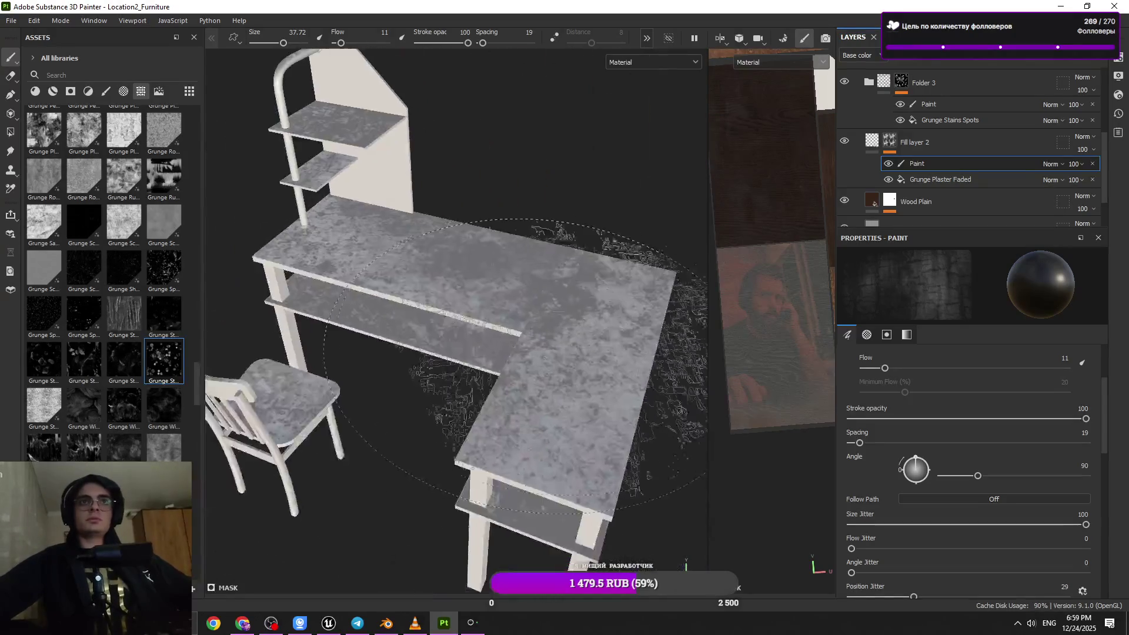
scroll(518, 411, "up", 5)
scroll(902, 121, "up", 5)
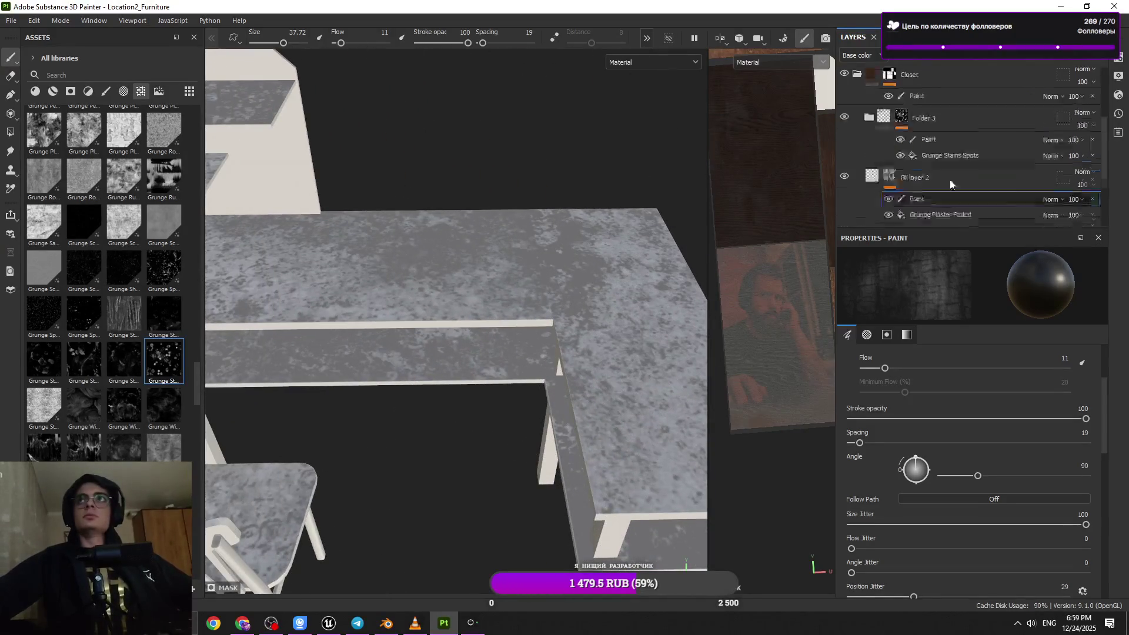
- Collapse Closet and toggle Folder 1's grunge to compare the table with and without it
left_click(858, 179)
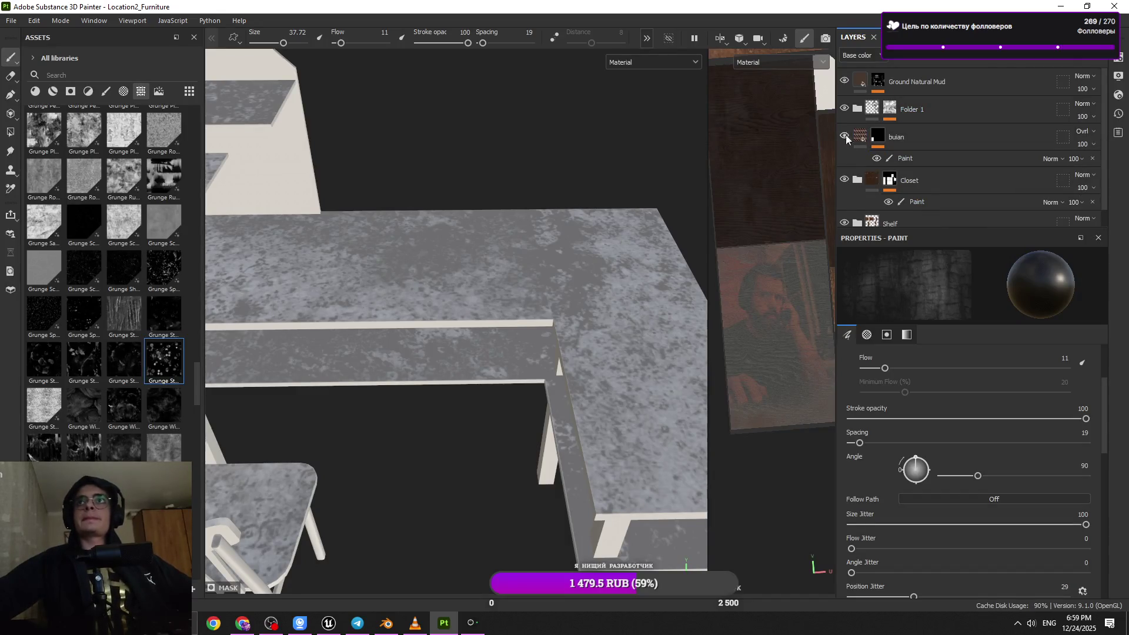
mouse_move(555, 264)
left_mouse_down("alt")
mouse_move(512, 344)
mouse_move(675, 206)
mouse_move(580, 253)
mouse_move(544, 234)
left_mouse_up("alt")
left_click(876, 112)
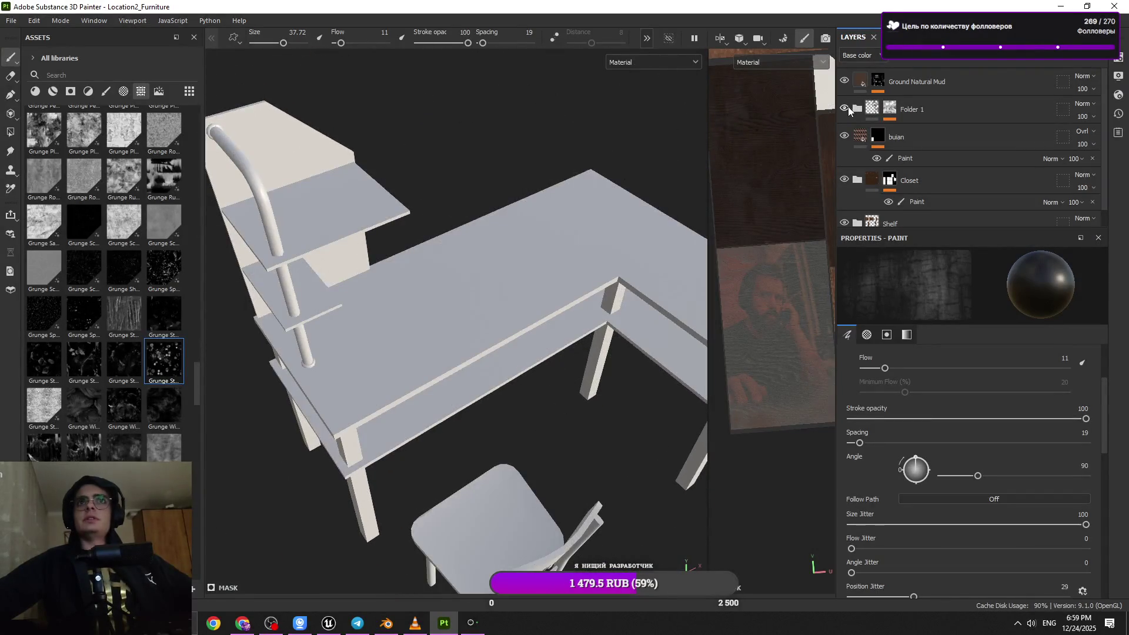
left_click(857, 109)
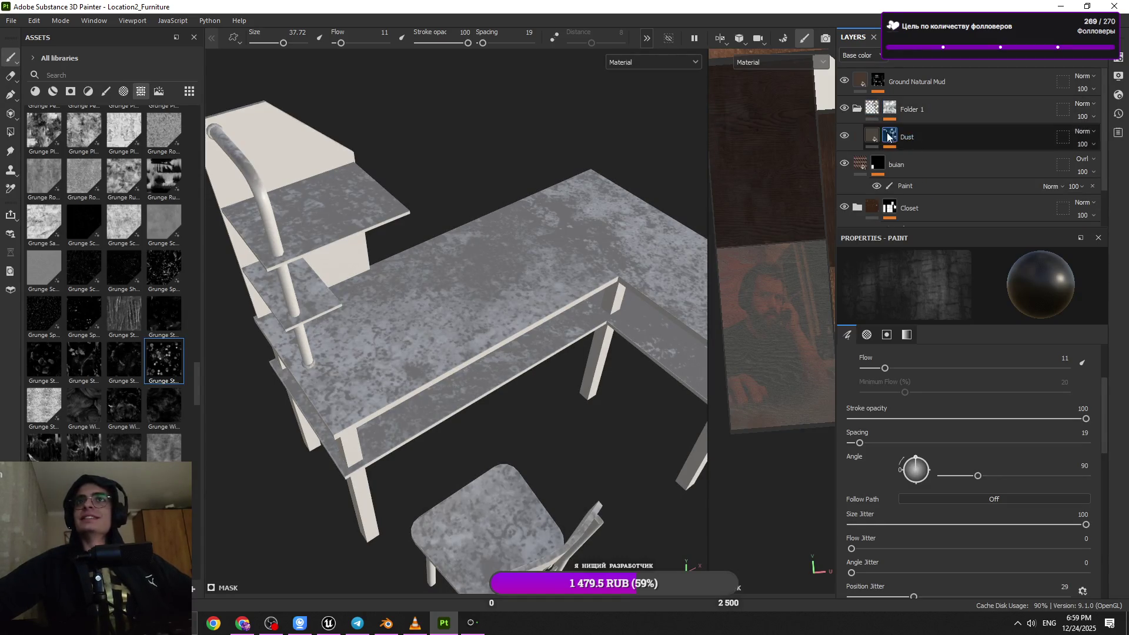
left_click(844, 108)
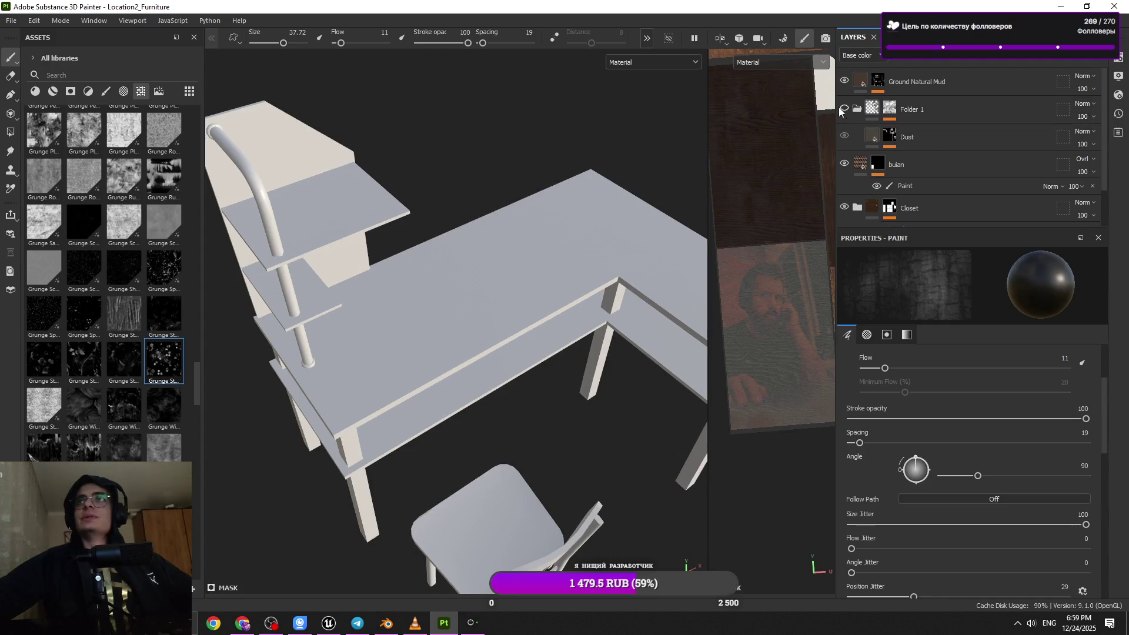
left_click(844, 109)
left_click(857, 109)
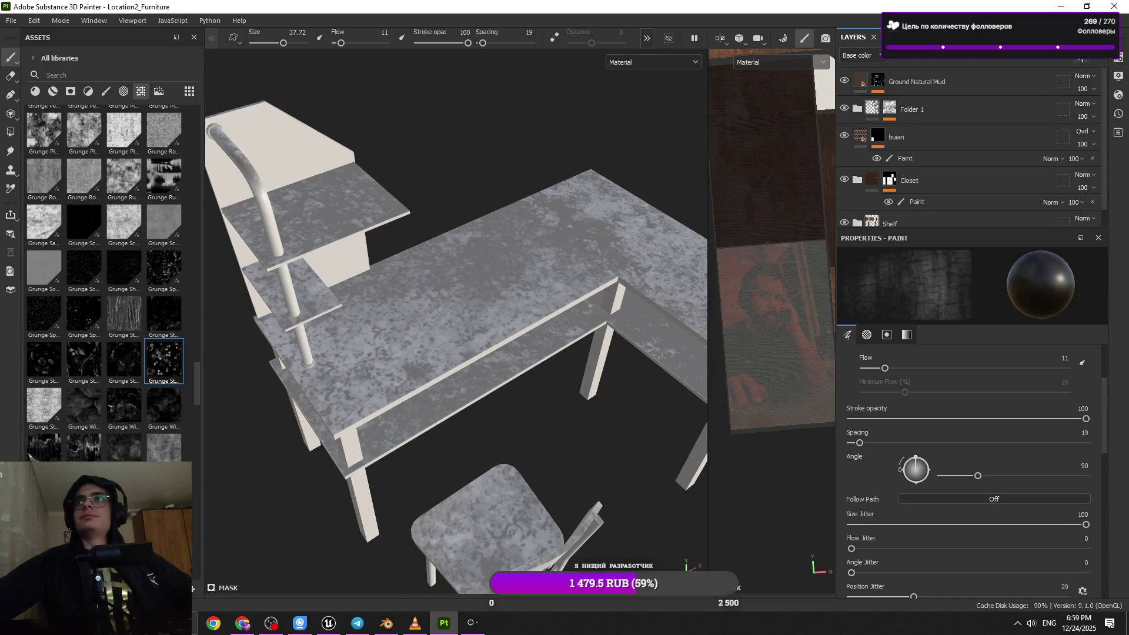
- Create Folder 4 at the top of the layer stack, ready to rename
left_click(1085, 59)
mouse_move(947, 164)
left_mouse_down()
mouse_move(935, 124)
mouse_move(959, 86)
left_mouse_up()
double_click(936, 79)
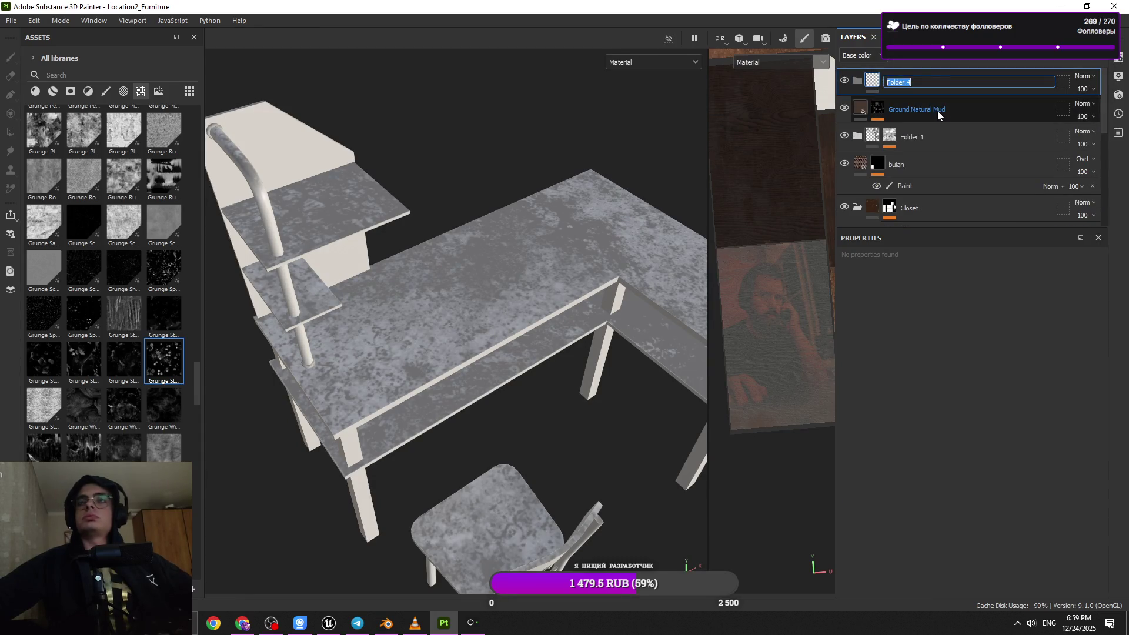
- Name the folder 'main' and move Ground Natural Mud and Folder 1 into it
type("main")
left_click(960, 104)
left_click(941, 137, "shift")
left_click_drag(947, 111, 931, 82)
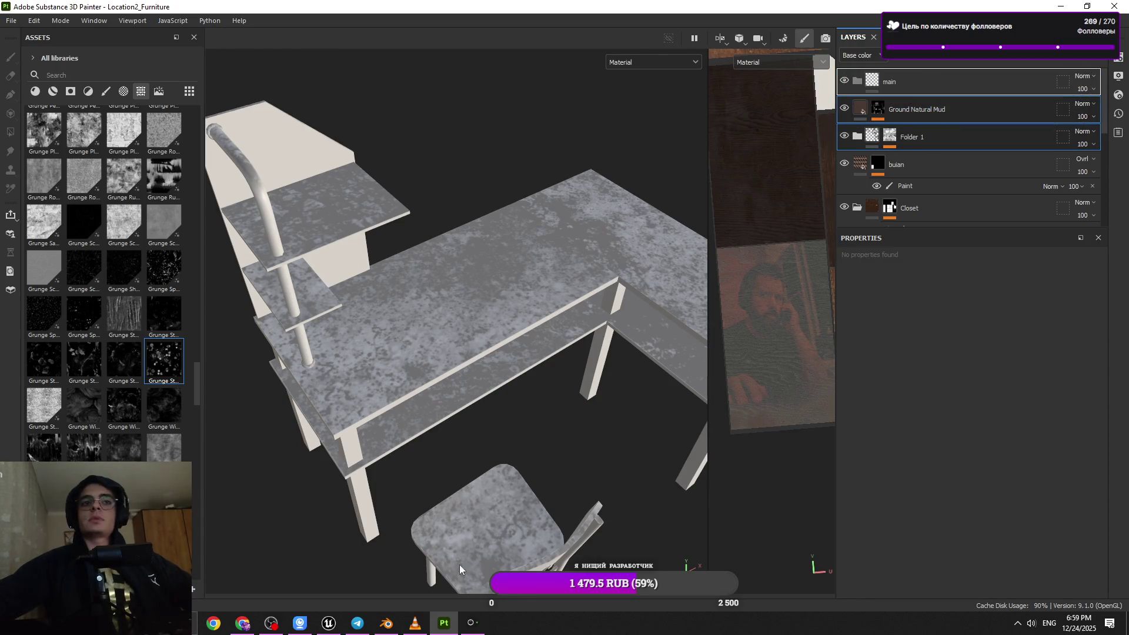
- Collapse main, move the buian layer into the Closet folder, and collapse Closet
left_click(359, 625)
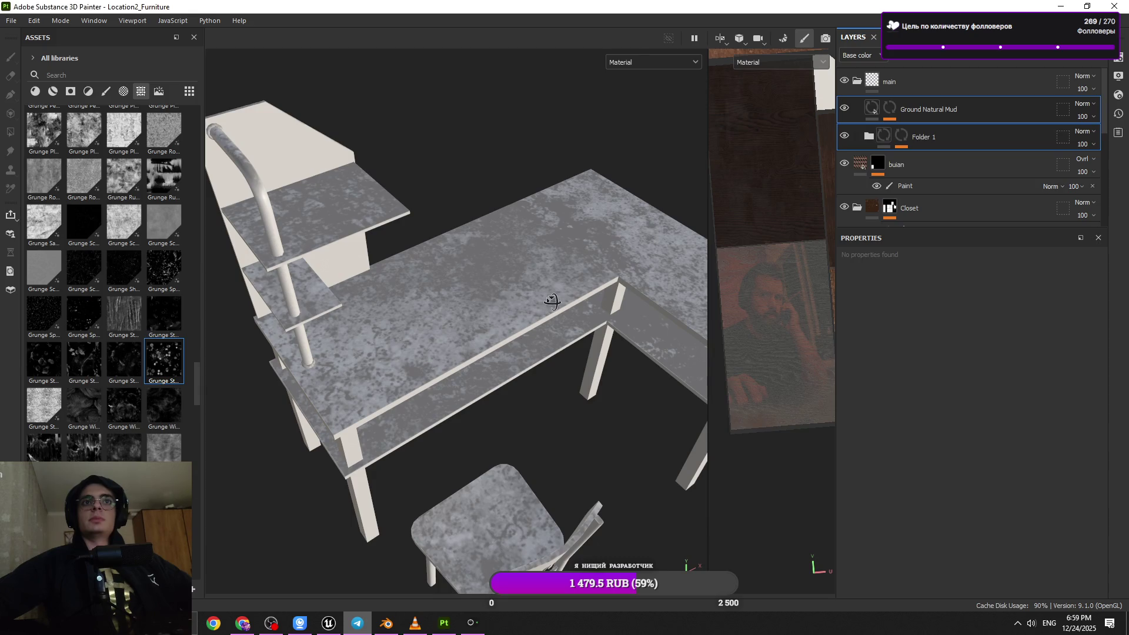
left_click_drag(547, 323, 693, 284, "alt")
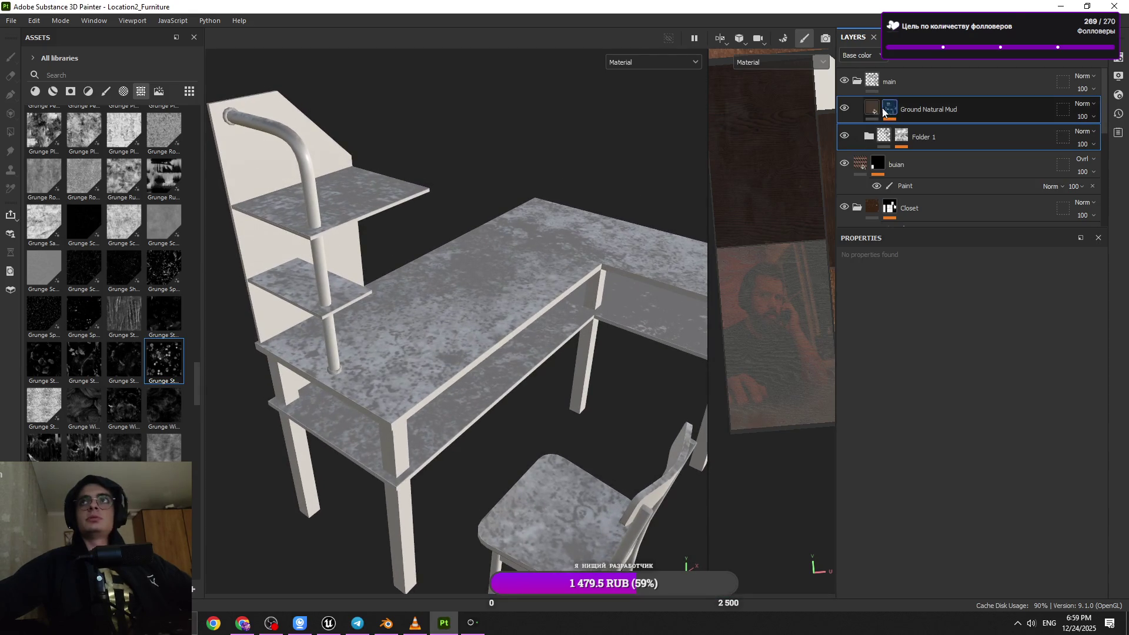
left_click(911, 138)
left_click(906, 85)
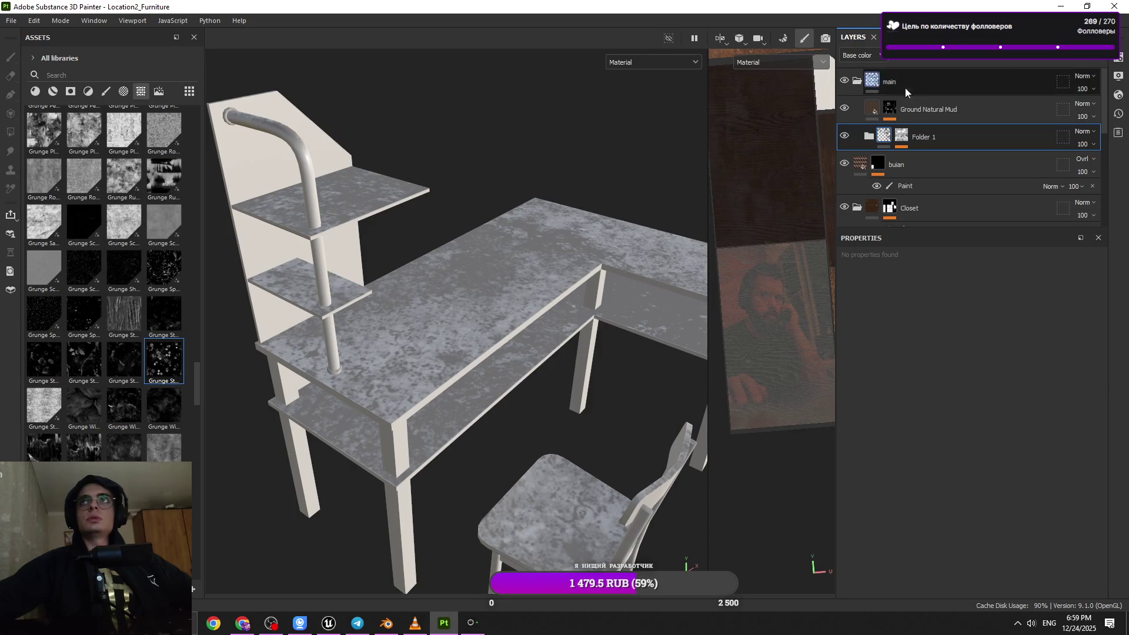
left_click(858, 81)
mouse_move(853, 111)
left_mouse_down()
mouse_move(937, 112)
mouse_move(934, 152)
left_mouse_up()
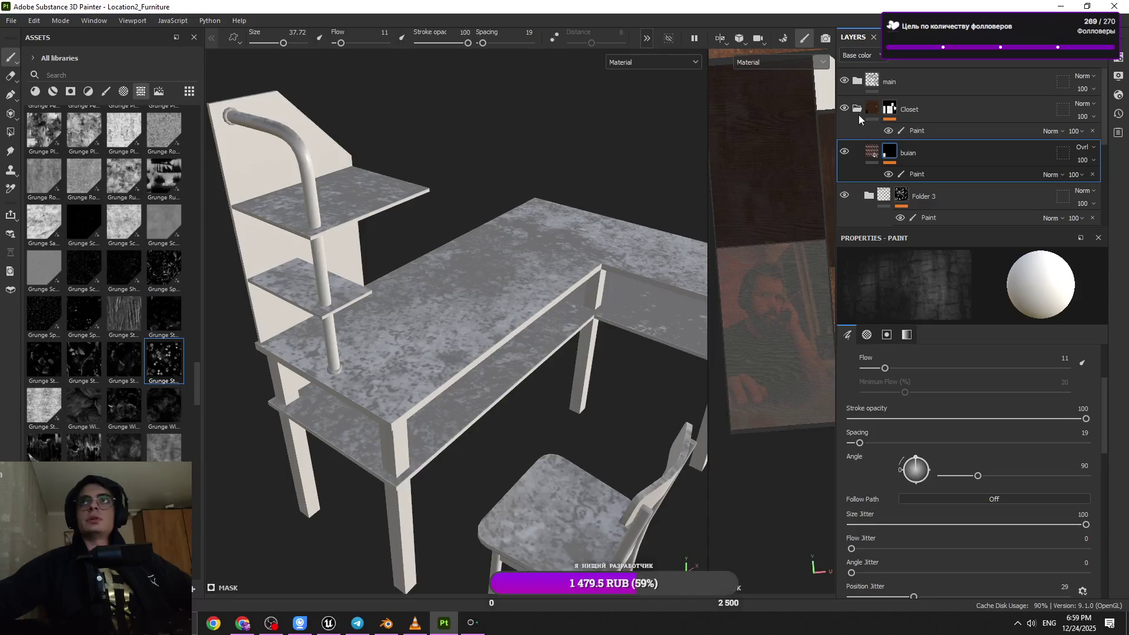
left_click(858, 110)
- Create a new folder below main and name it 'Table'
left_click(1047, 83)
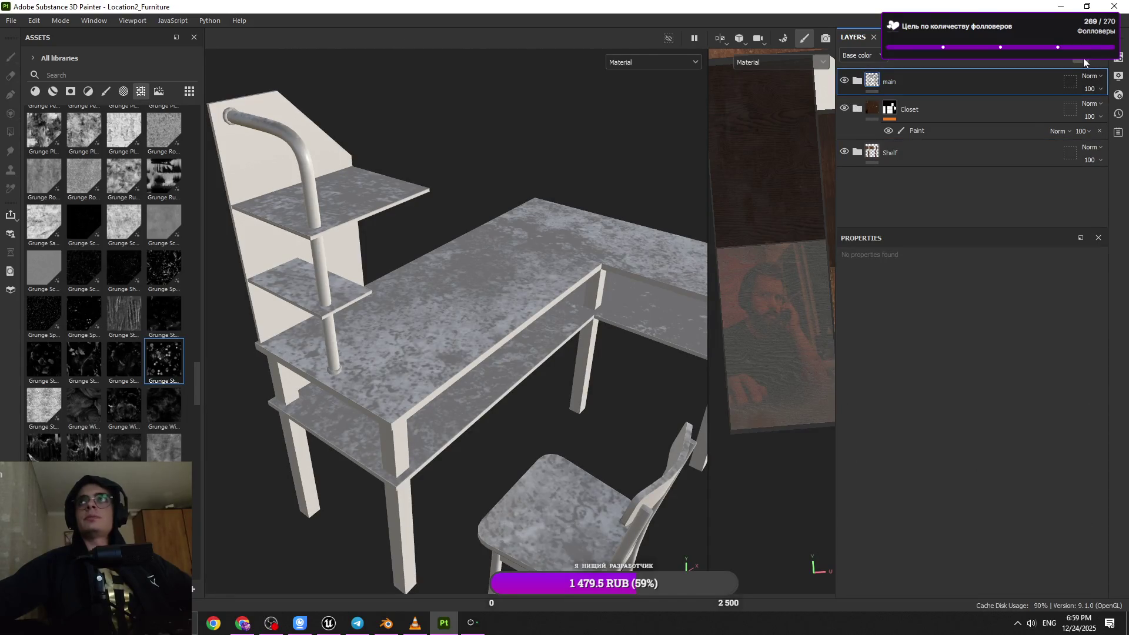
left_click(1084, 57)
left_click(950, 121)
double_click(941, 109)
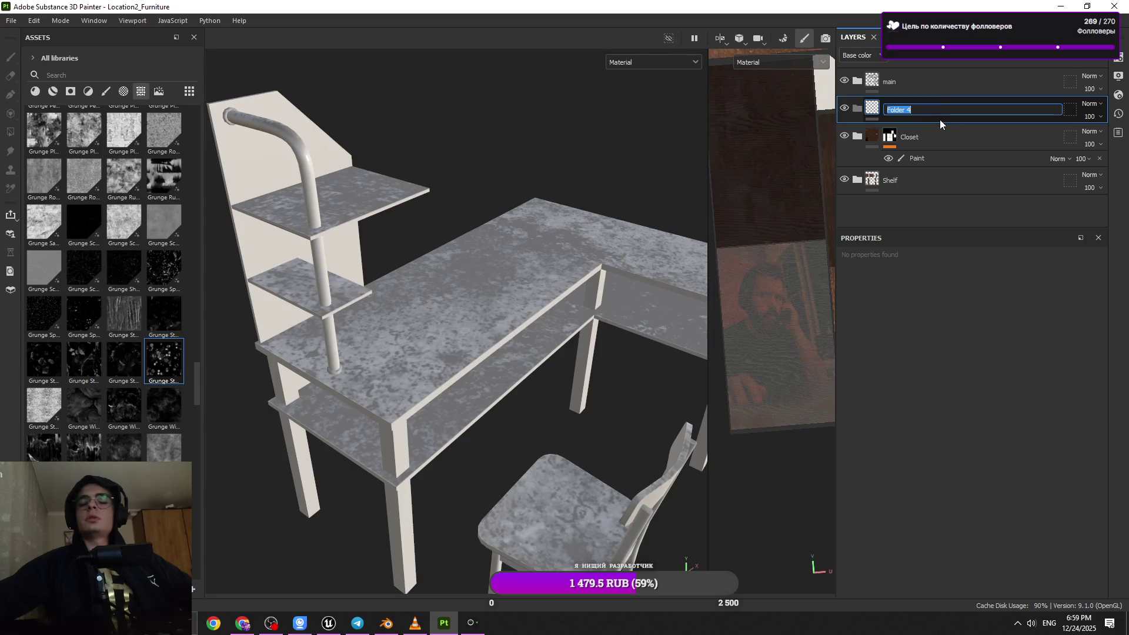
type("Table")
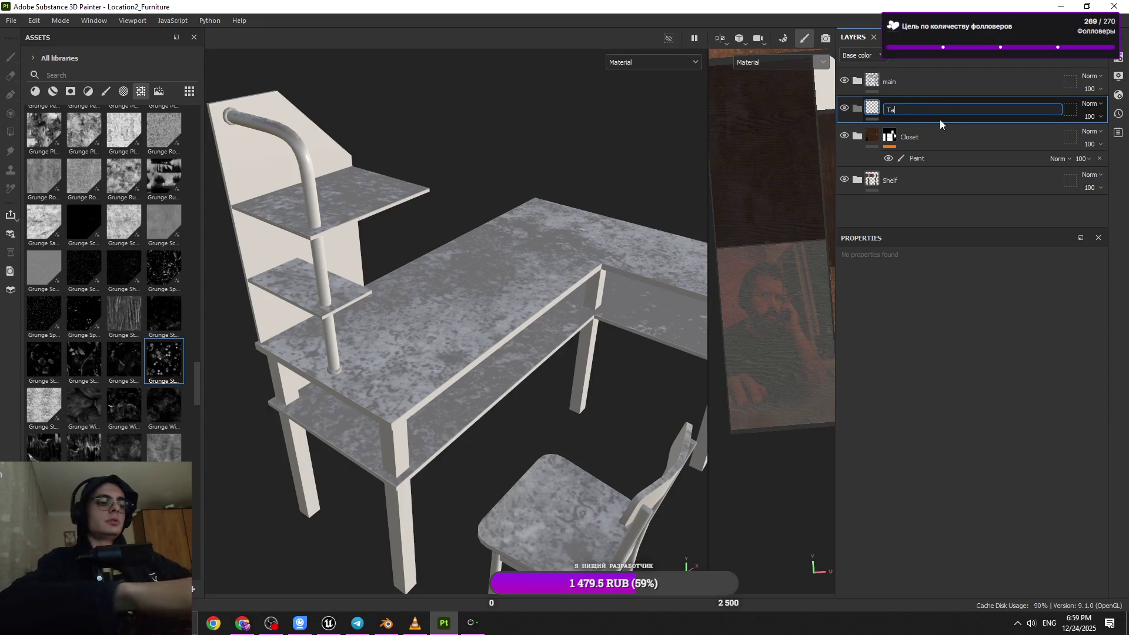
key("Return")
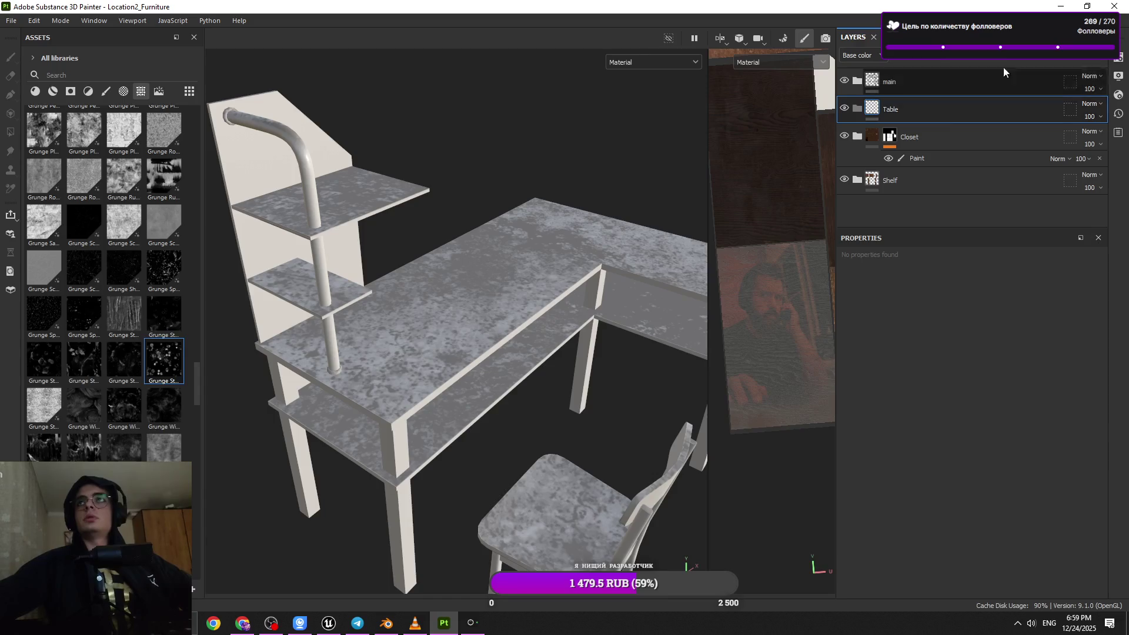
- Delete the stray Fill layer 3 and reselect the Table folder
left_click(1056, 62)
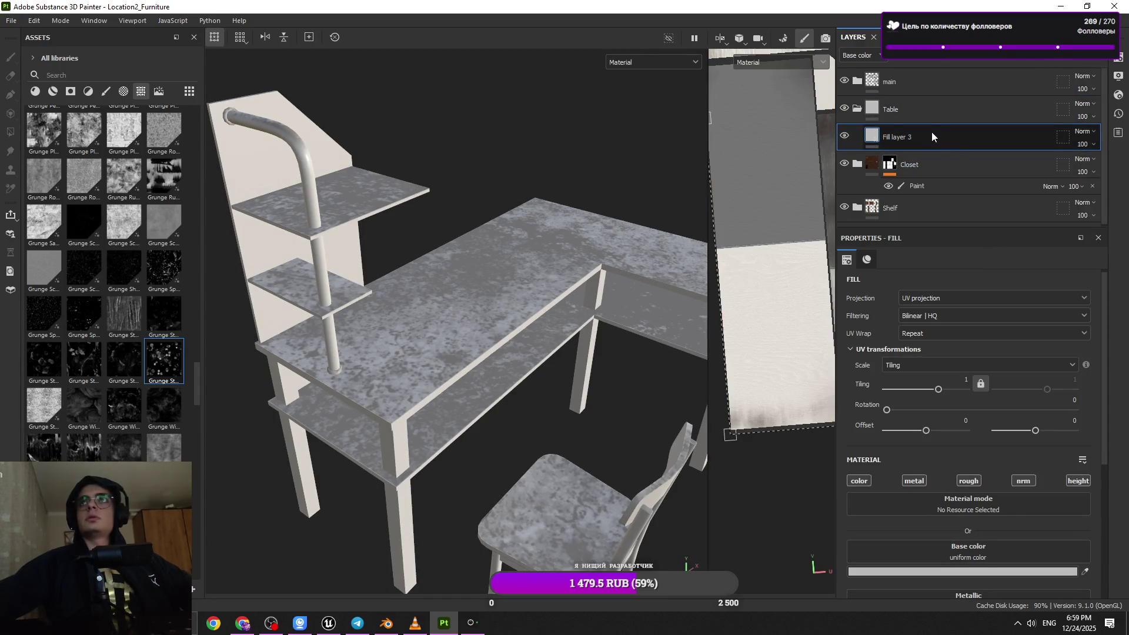
key("Delete")
left_click(927, 117)
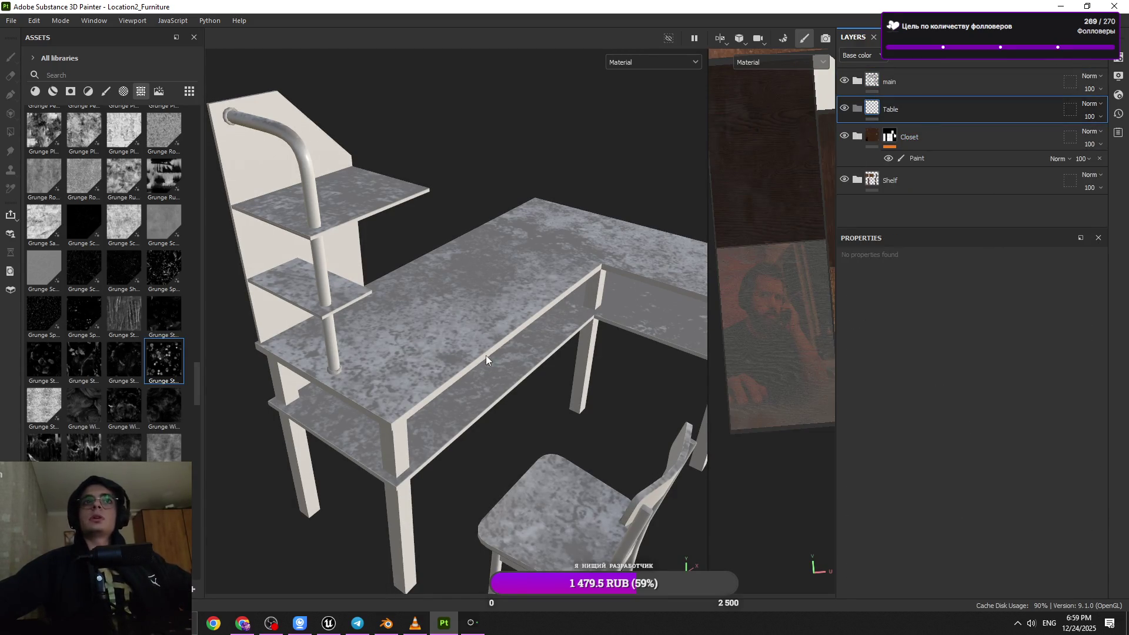
scroll(114, 361, "down", 10)
scroll(114, 361, "down", 5)
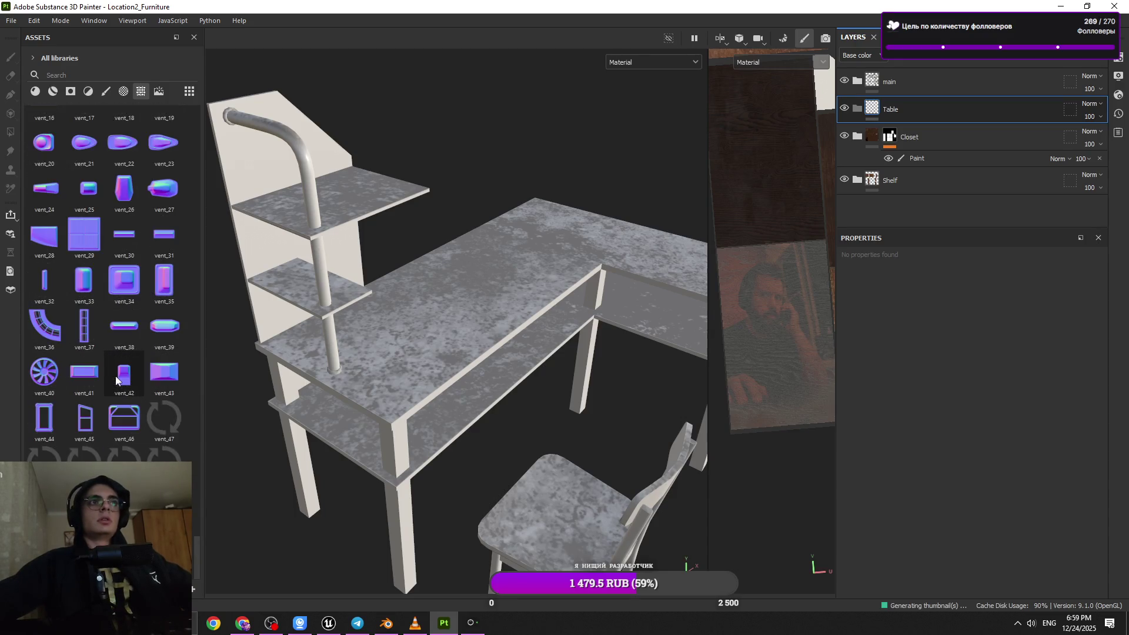
mouse_move(116, 380)
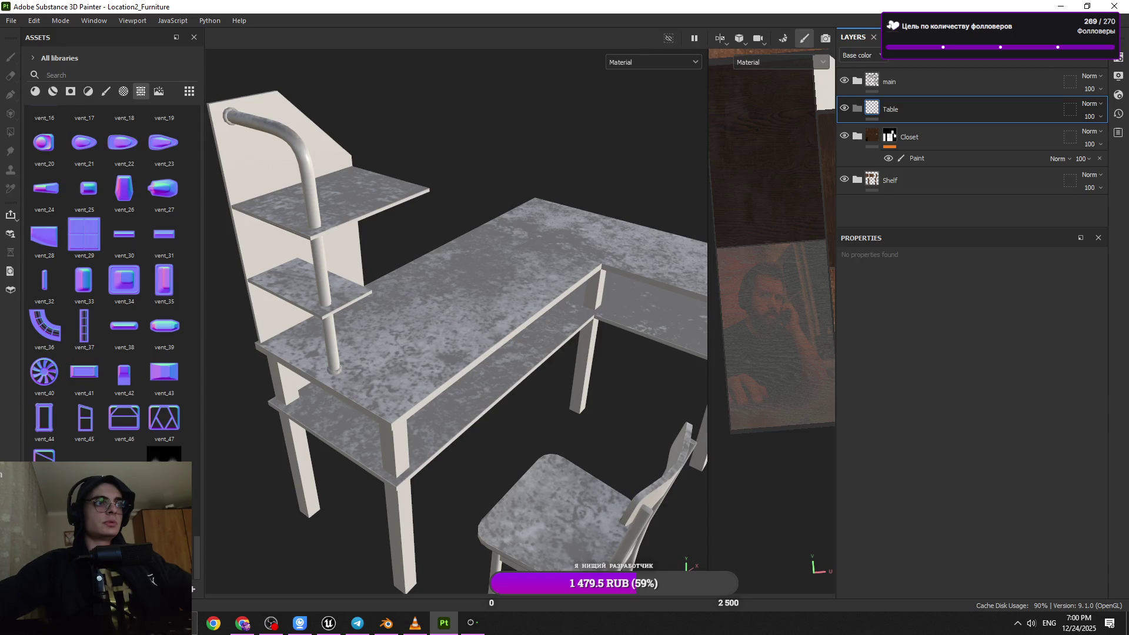
key("alt+Tab")
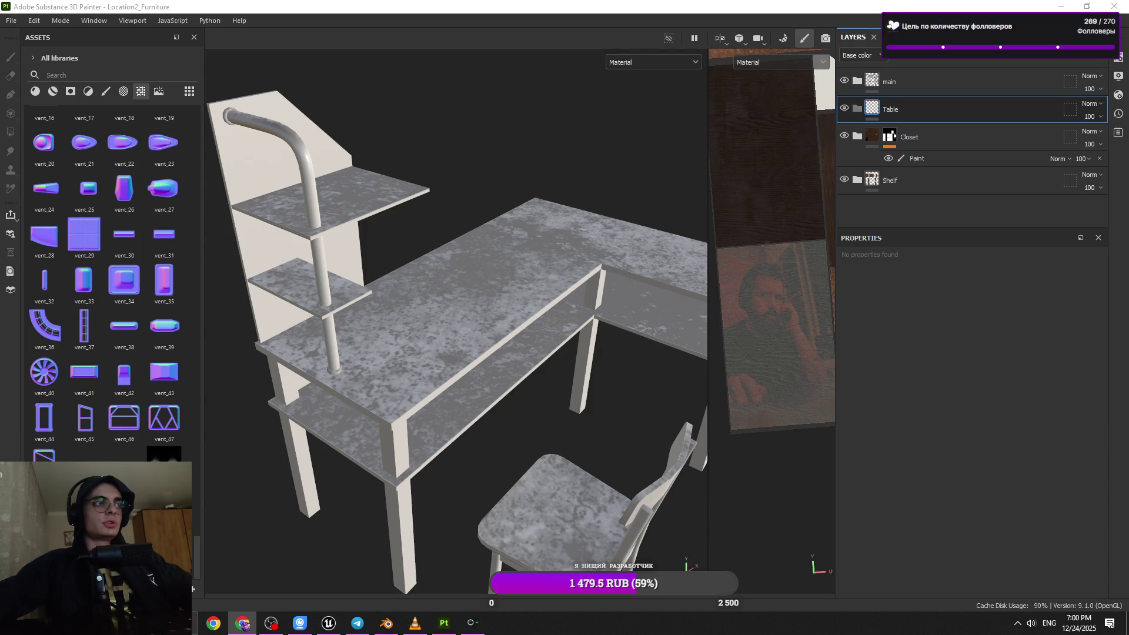
scroll(339, 411, "up", 5)
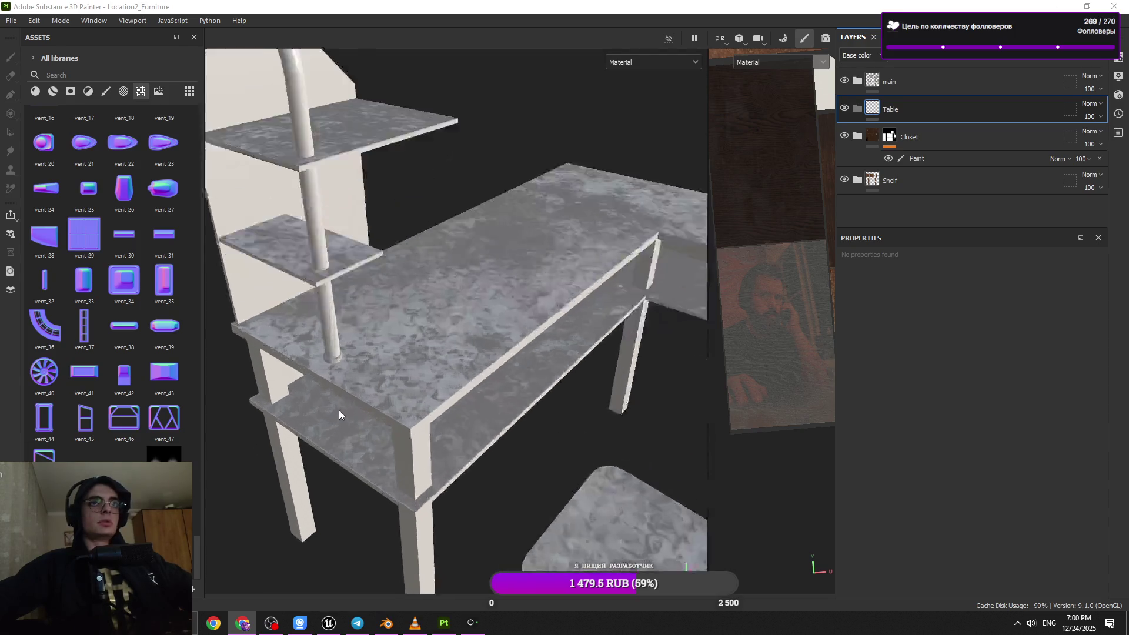